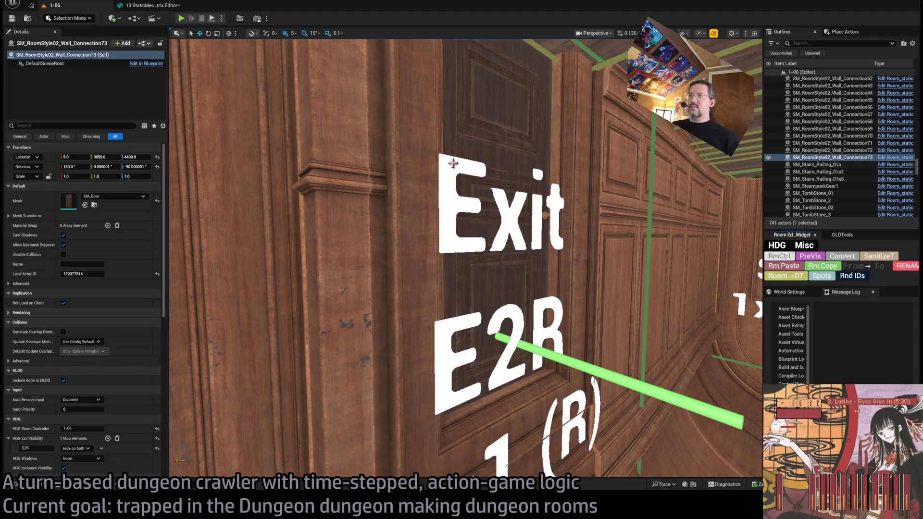
Step: Select the ceiling light and BigDoor fitting and Alt-rotate a 90° copy of them
mouse_move(518, 262)
left_mouse_down()
mouse_move(518, 250)
mouse_move(510, 262)
mouse_move(517, 277)
mouse_move(514, 254)
left_mouse_up()
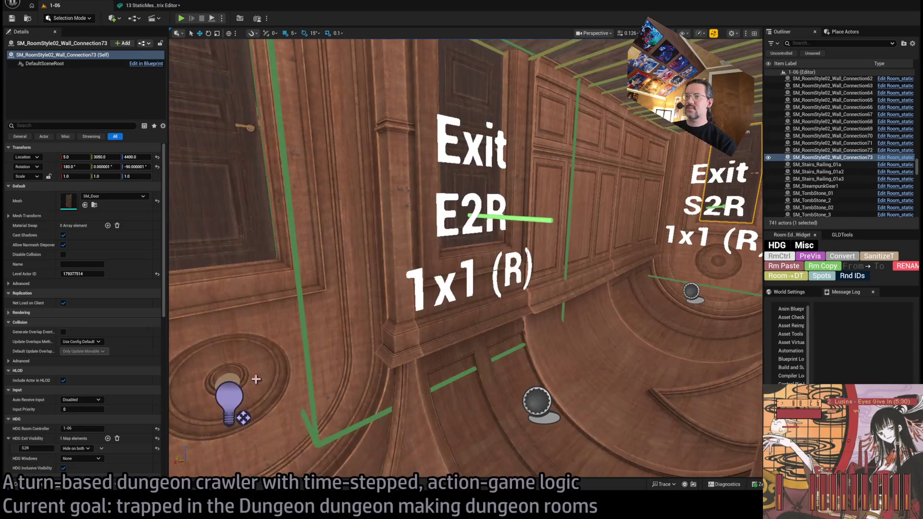
left_click(232, 391)
left_click(241, 416, "ctrl")
left_click_drag(240, 416, 338, 327)
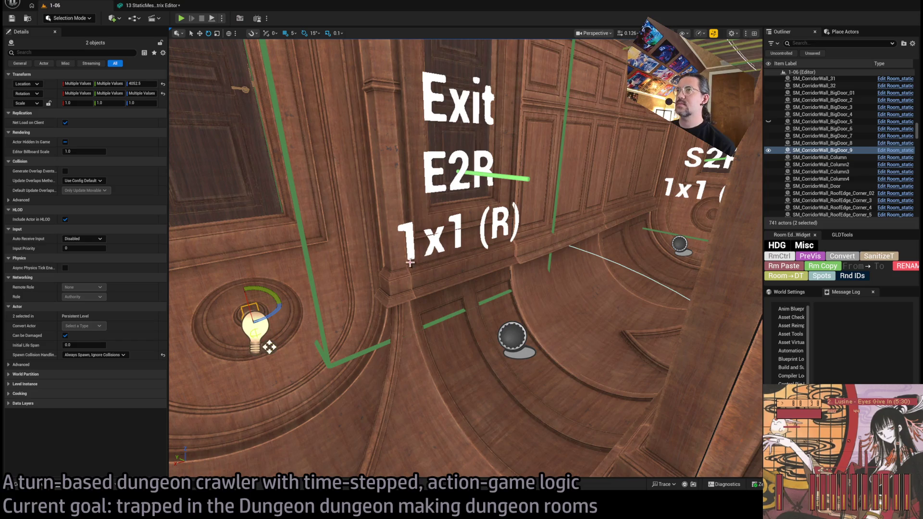
left_click_drag(269, 347, 344, 368)
mouse_move(354, 336)
left_mouse_down()
mouse_move(336, 355)
mouse_move(299, 356)
left_mouse_up()
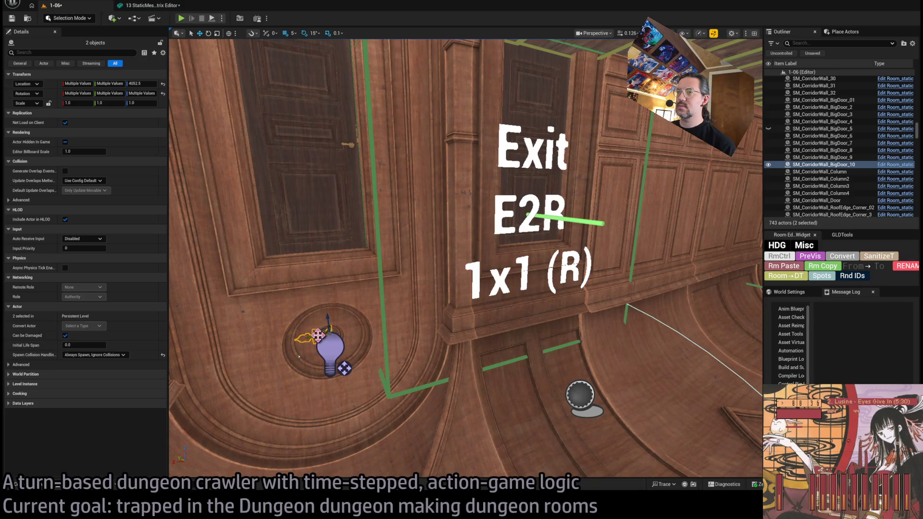
Step: Fly down the corridor to the S2R exit and frame the copied light and fitting
left_click_drag(344, 368, 327, 337)
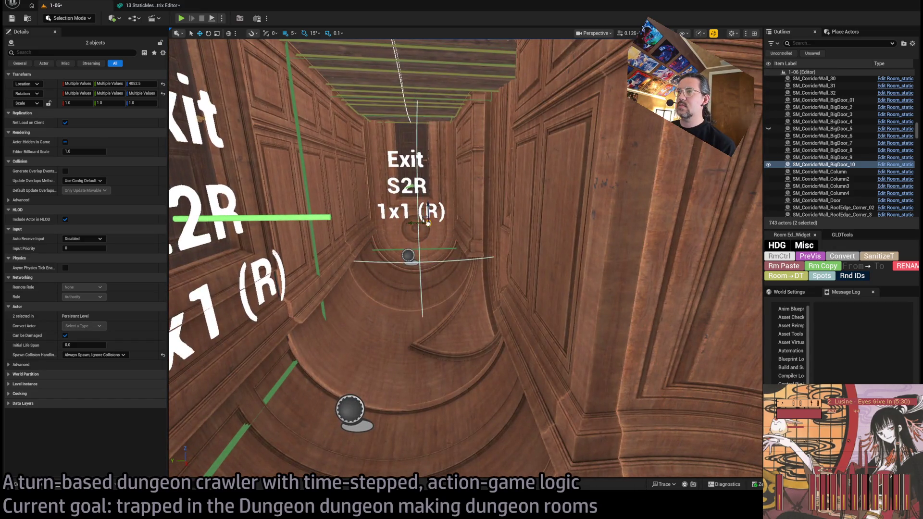
mouse_move(432, 237)
left_mouse_down()
mouse_move(478, 268)
mouse_move(478, 247)
mouse_move(490, 268)
mouse_move(494, 410)
mouse_move(420, 421)
left_mouse_up()
mouse_move(358, 255)
left_mouse_down()
mouse_move(473, 264)
mouse_move(479, 243)
mouse_move(535, 219)
left_mouse_up()
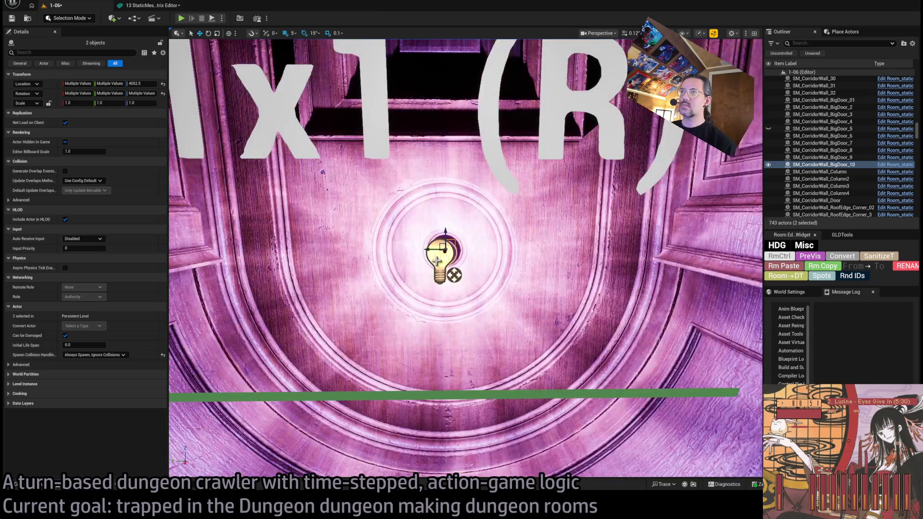
mouse_move(454, 274)
left_mouse_down()
mouse_move(413, 293)
mouse_move(413, 255)
left_mouse_up()
key("f")
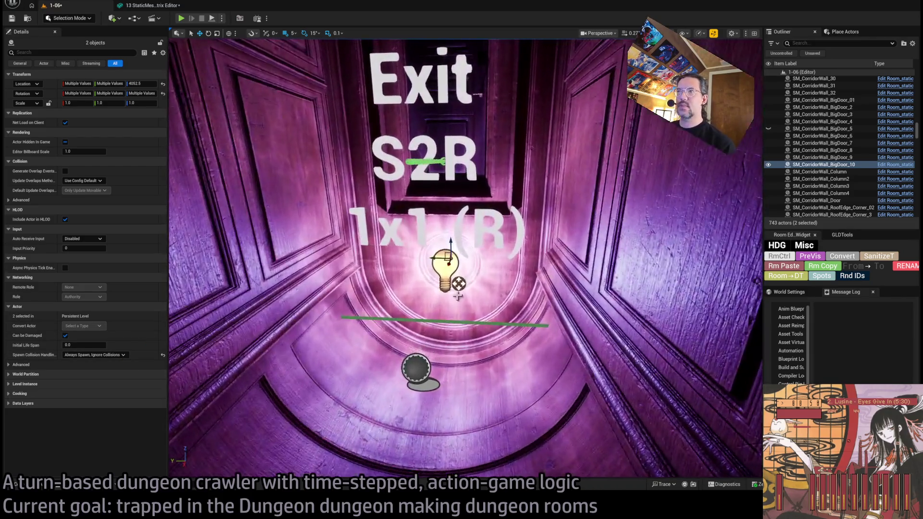
Step: Change Room_PointLight28's HDG Exit Visibility key from E2R to S2R, set to Show on both
left_click(442, 272)
scroll(441, 272, "up", 3)
scroll(113, 386, "down", 15)
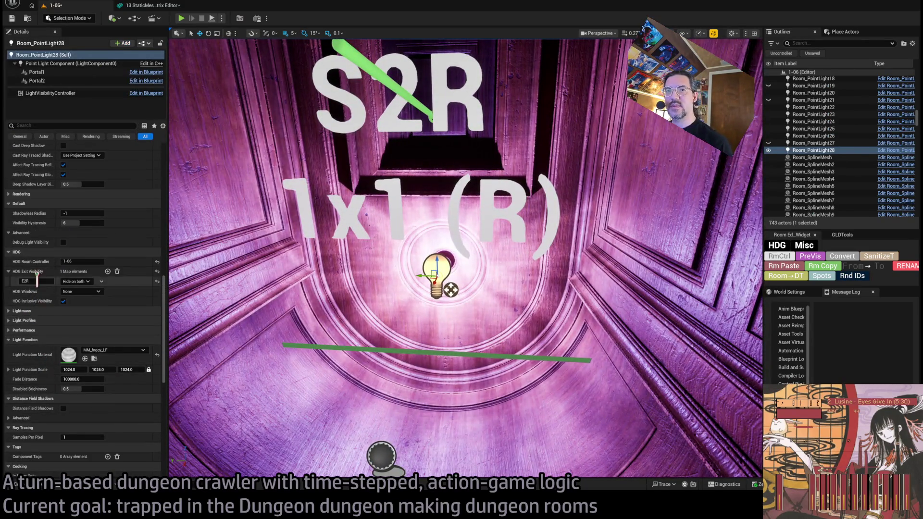
type("2R")
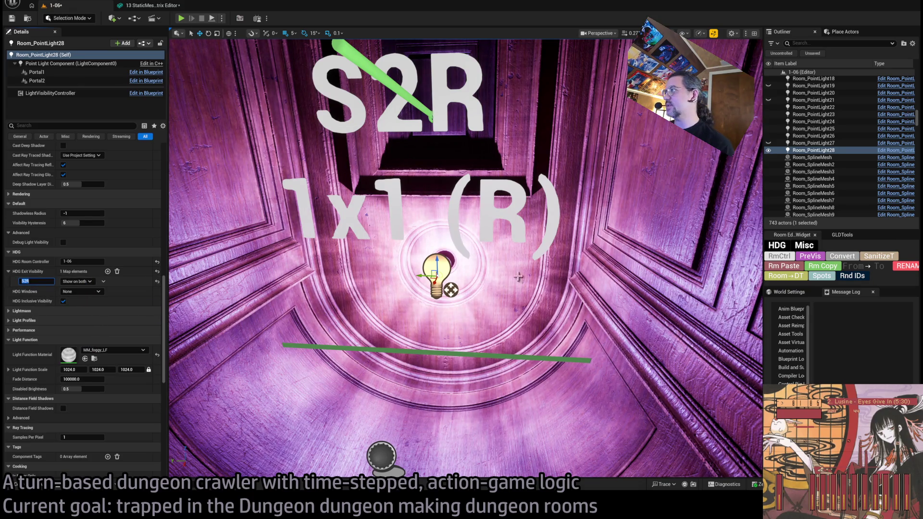
left_click(817, 273)
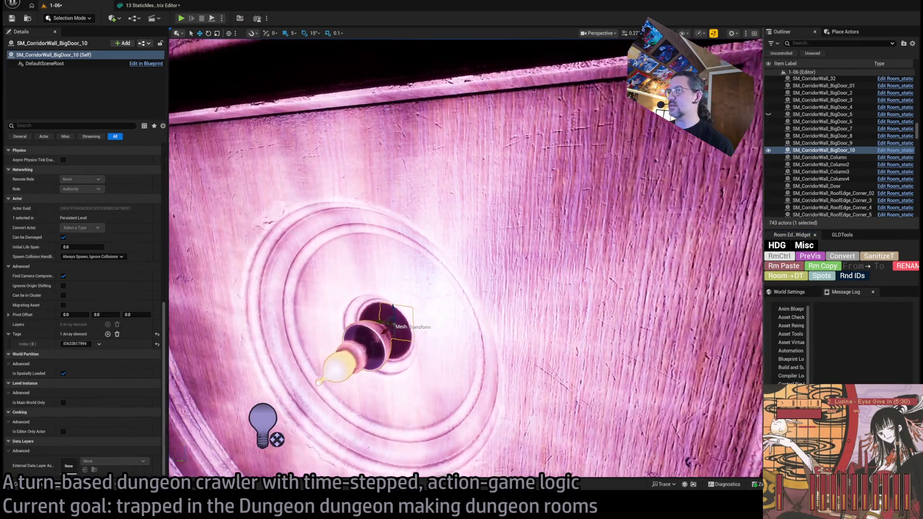
scroll(101, 333, "up", 6)
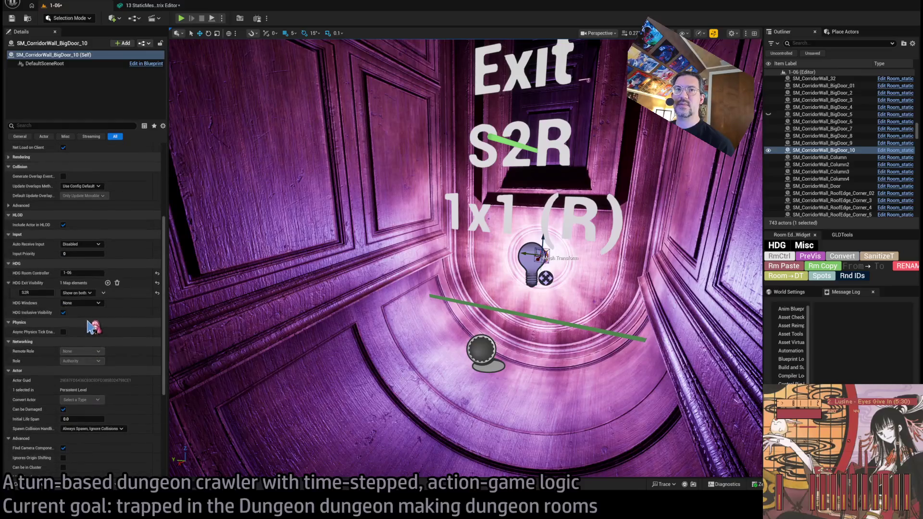
scroll(106, 333, "up", 5)
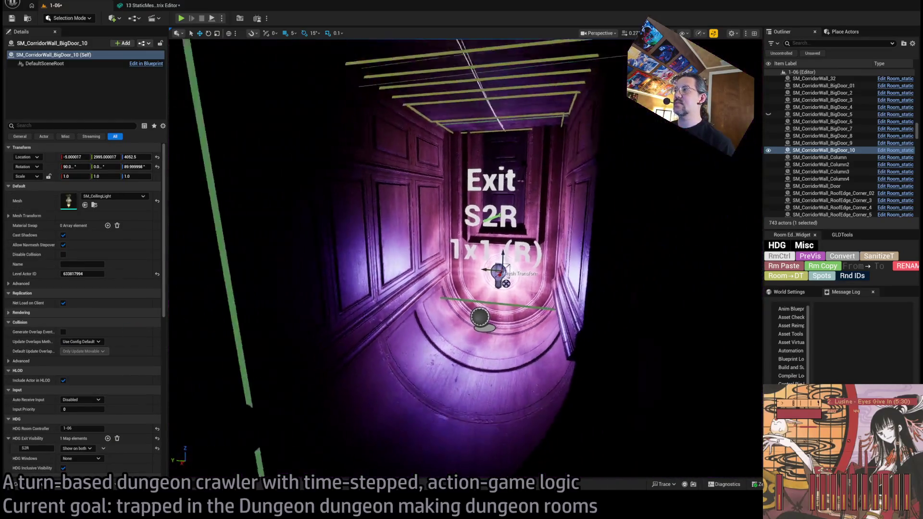
Step: Inspect Wall_Connection73 and Exit_markerE6 at the E2R exit, then reselect the RoomController
left_click(787, 266)
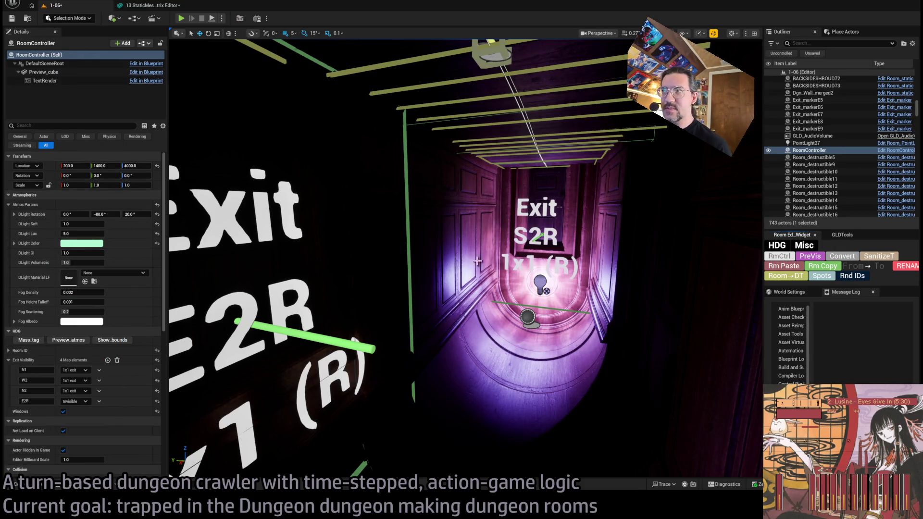
left_click(609, 219)
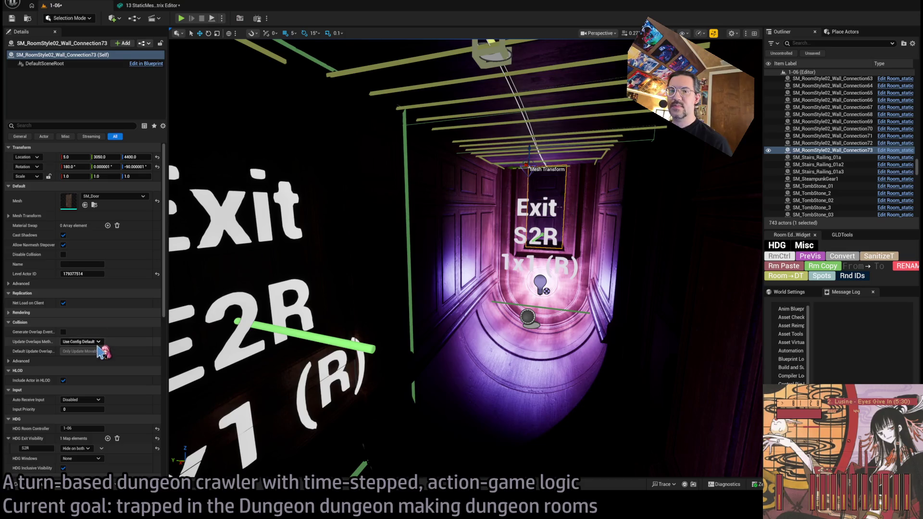
left_click_drag(226, 337, 216, 392)
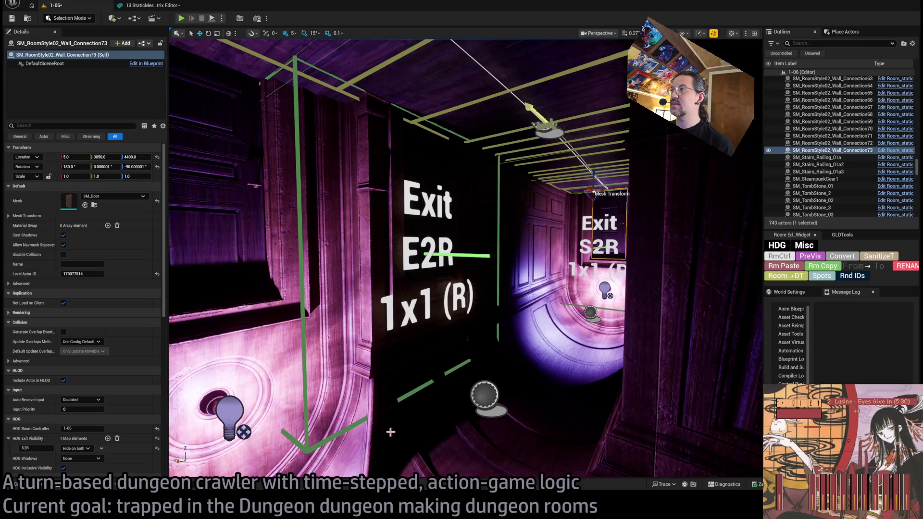
left_click(432, 404)
left_click_drag(433, 404, 450, 438)
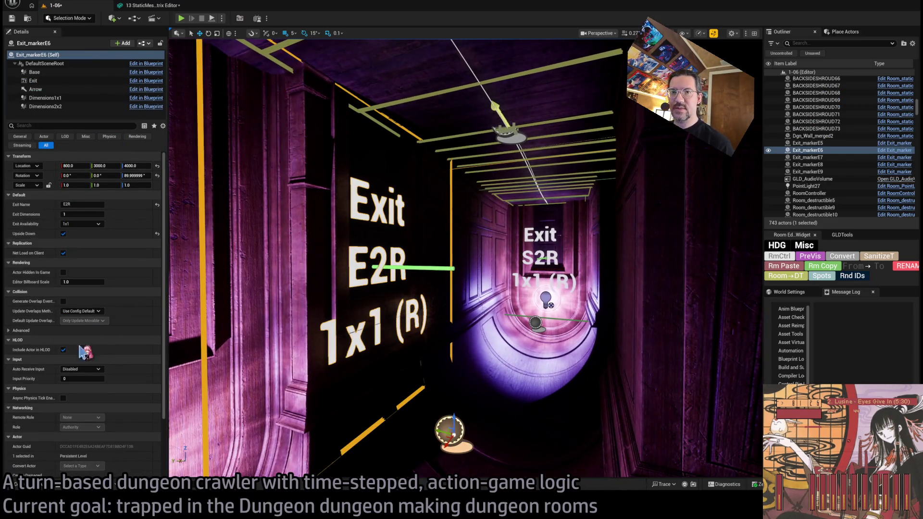
scroll(493, 362, "down", 3)
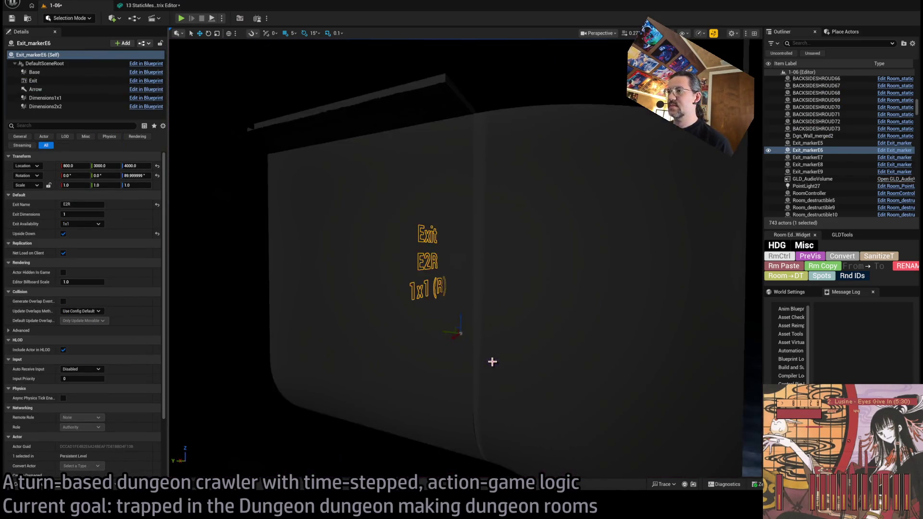
mouse_move(492, 362)
left_mouse_down()
mouse_move(493, 336)
mouse_move(452, 345)
left_mouse_up()
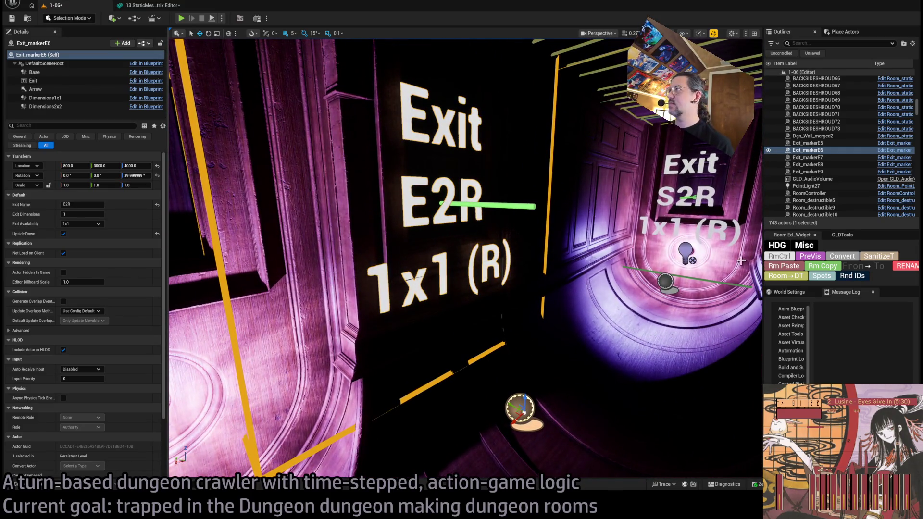
left_click(777, 256)
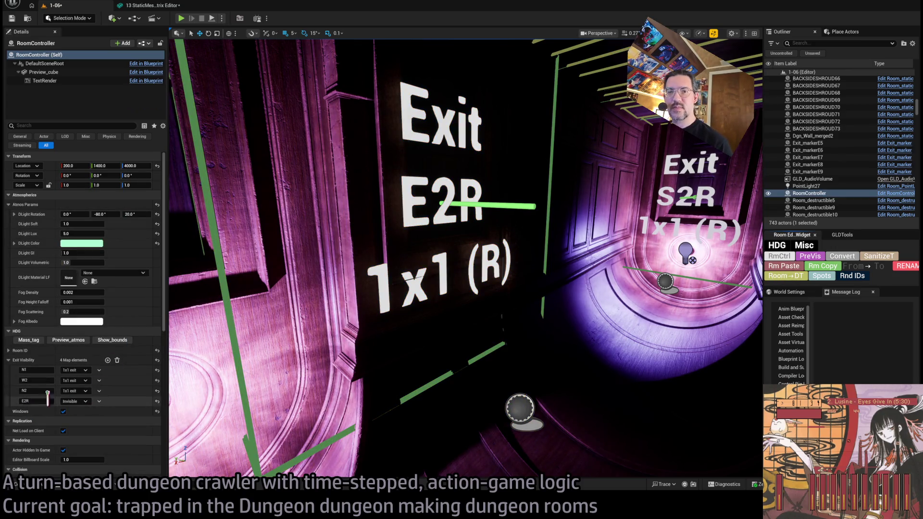
Step: Add an S2R Exit Visibility entry set to Invisible, then review the corridor and E2R wall
left_click(107, 360)
left_click(36, 411)
type("S2R")
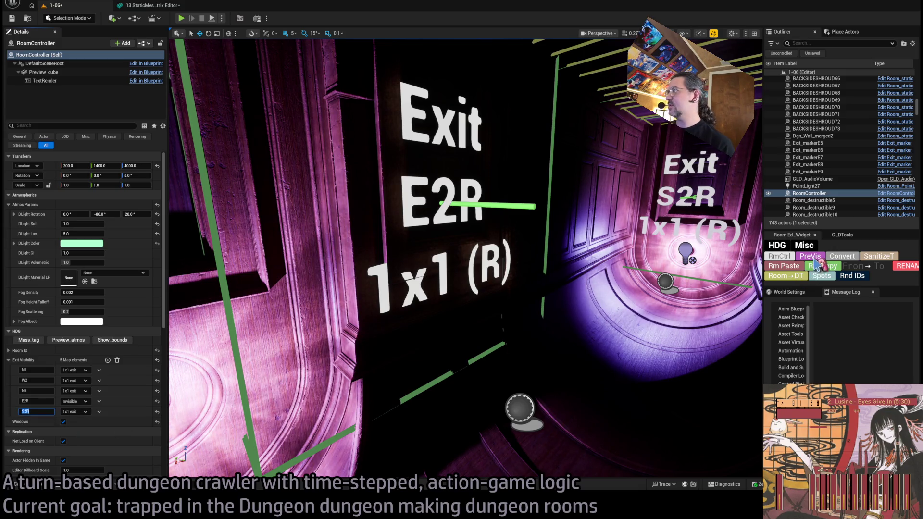
mouse_move(547, 267)
left_mouse_down()
mouse_move(587, 258)
mouse_move(517, 264)
left_mouse_up()
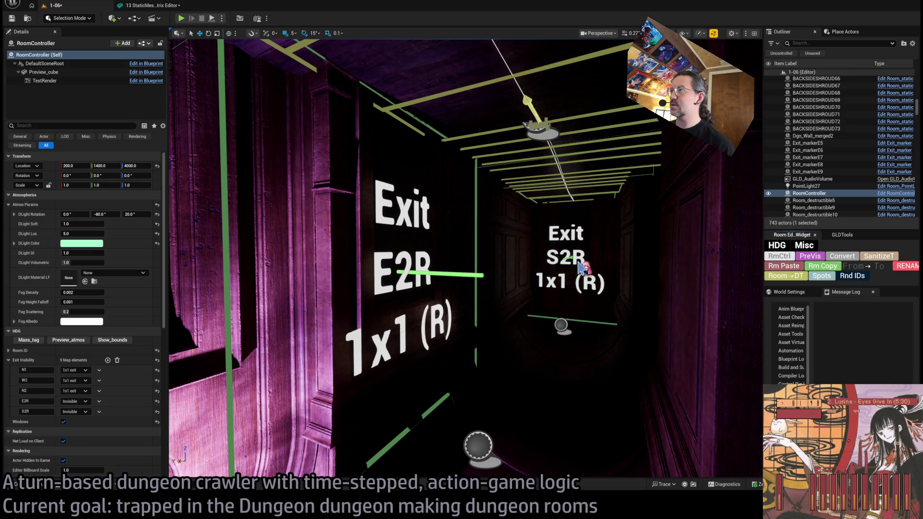
left_click_drag(445, 294, 284, 260)
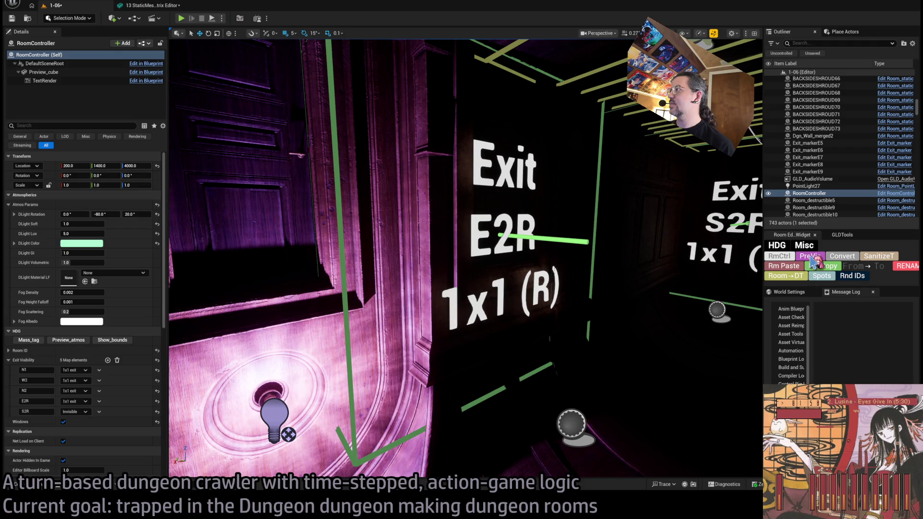
left_click_drag(703, 287, 385, 303)
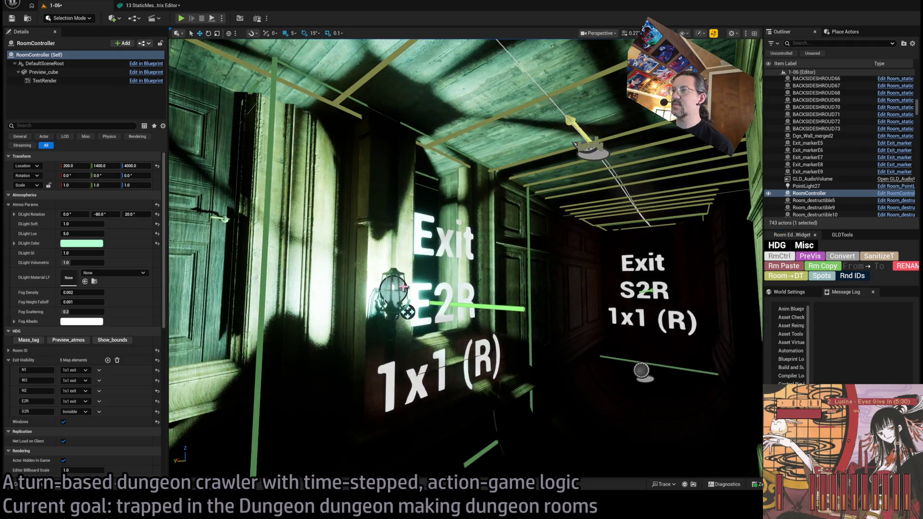
Step: Recolour the corridor point light near S2R to pale cyan and reselect the RoomController
left_click(402, 287)
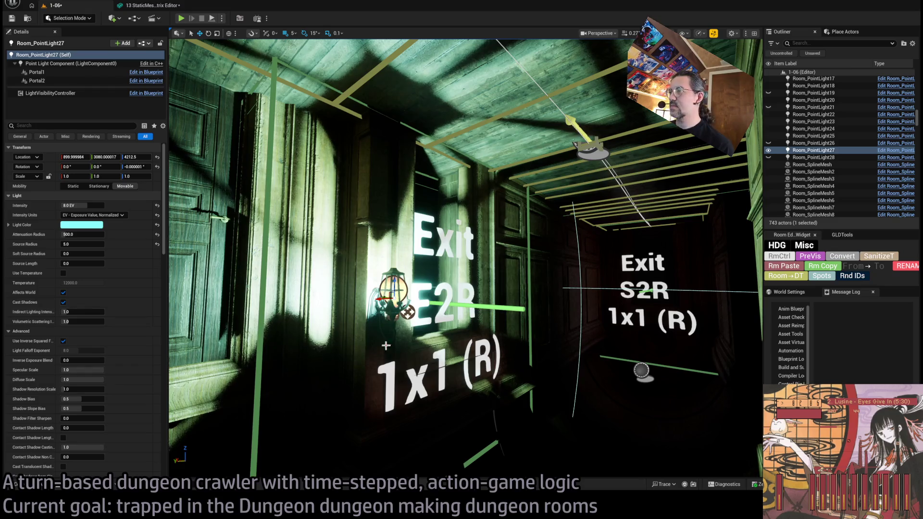
scroll(602, 346, "up", 2)
left_click(597, 306)
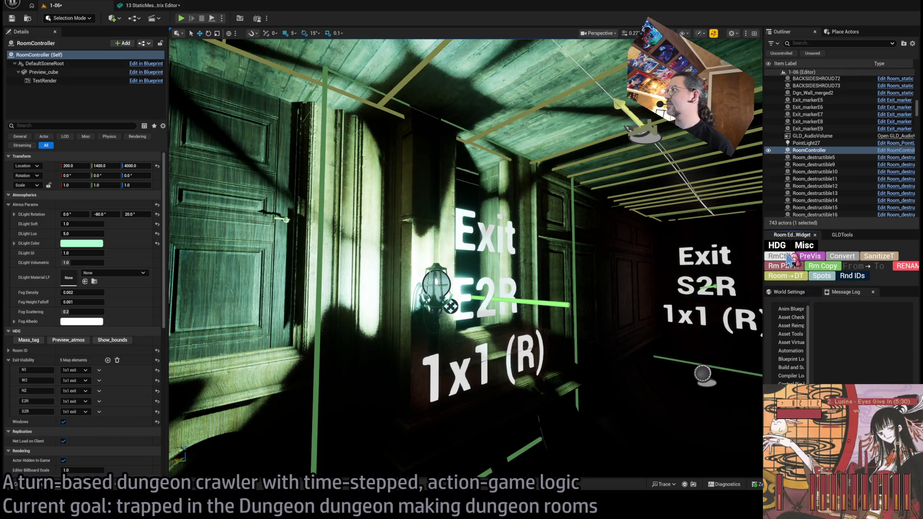
left_click_drag(679, 335, 535, 362)
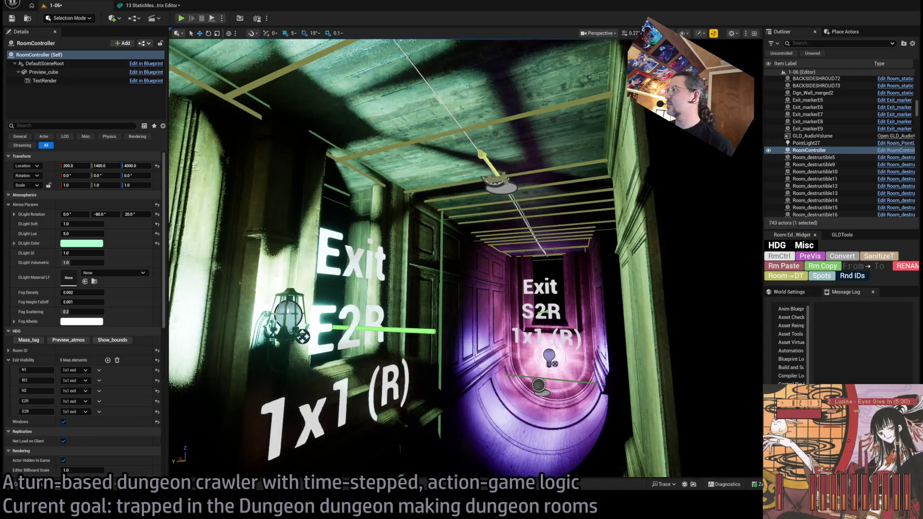
left_click(535, 363)
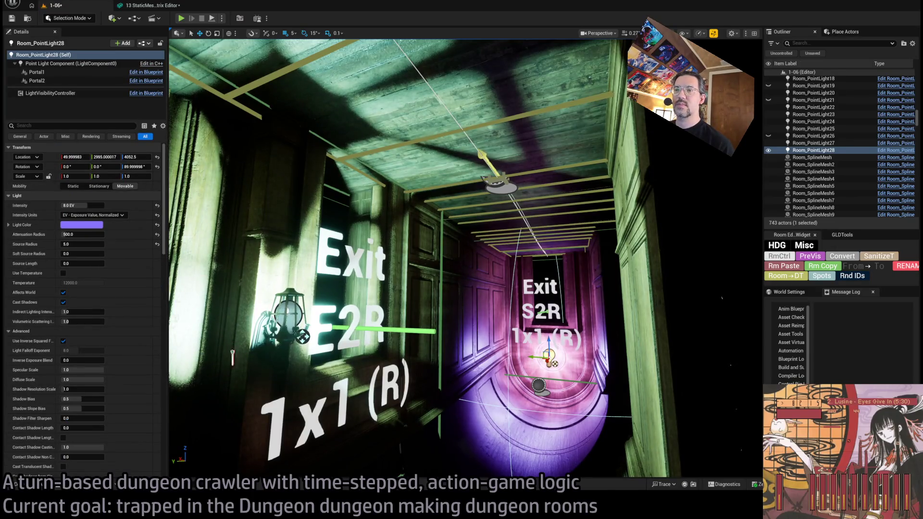
mouse_move(207, 416)
left_mouse_down()
mouse_move(468, 342)
mouse_move(497, 312)
mouse_move(506, 255)
mouse_move(501, 370)
left_mouse_up()
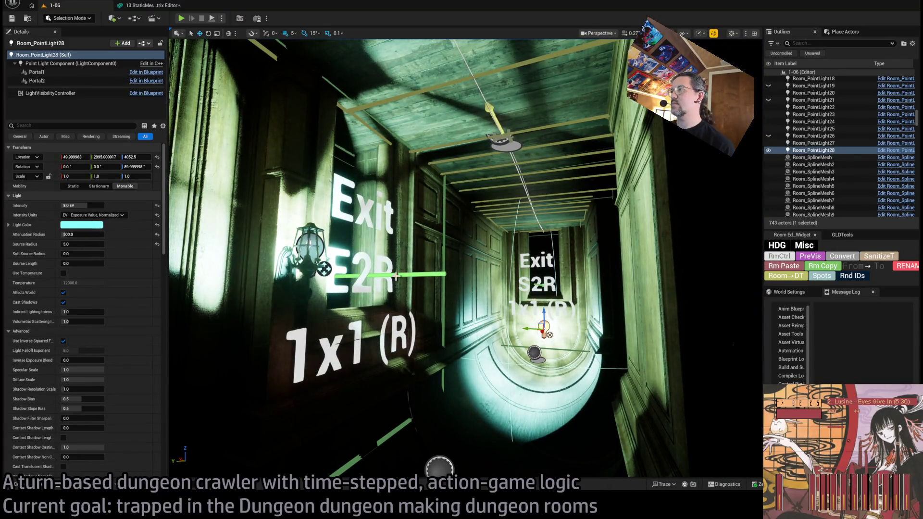
left_click(780, 256)
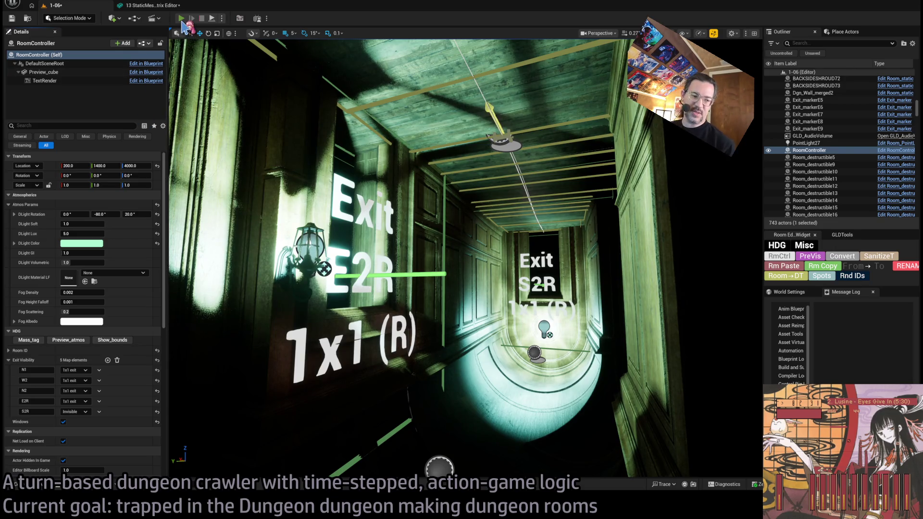
left_click(182, 19)
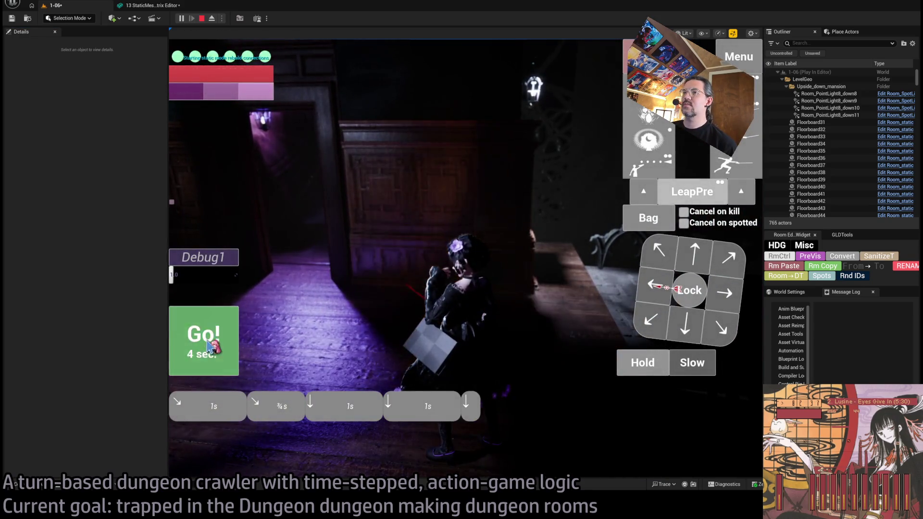
left_click(208, 346)
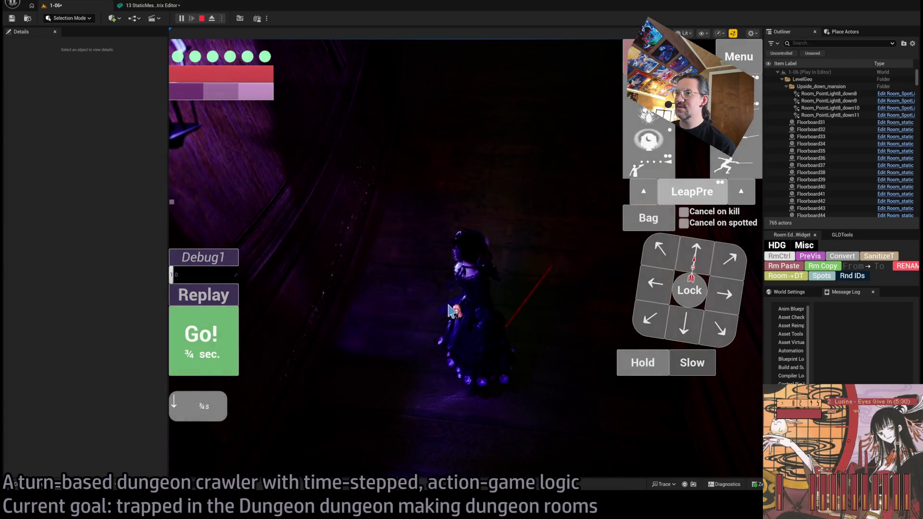
key("Escape")
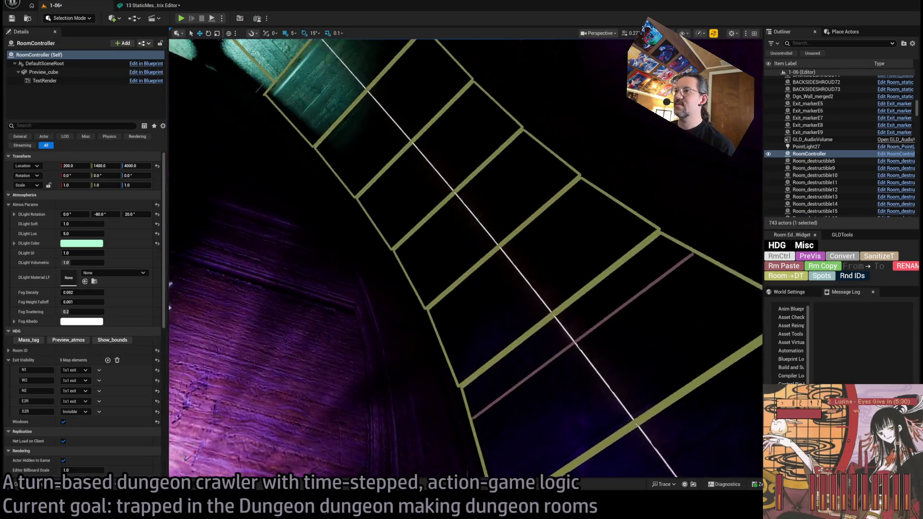
Step: Rename the spline mesh in the Outliner to Room_SplineMesh_ToReversedExits
key("f")
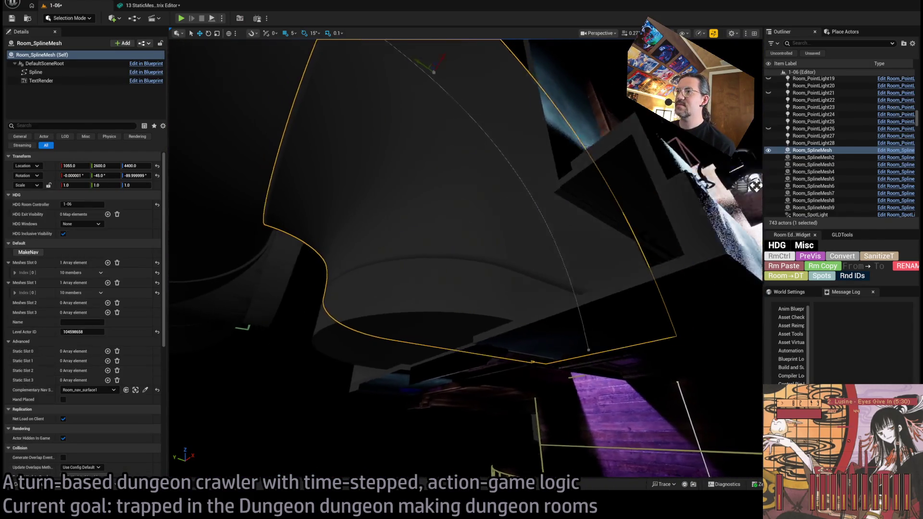
left_click_drag(755, 185, 478, 269)
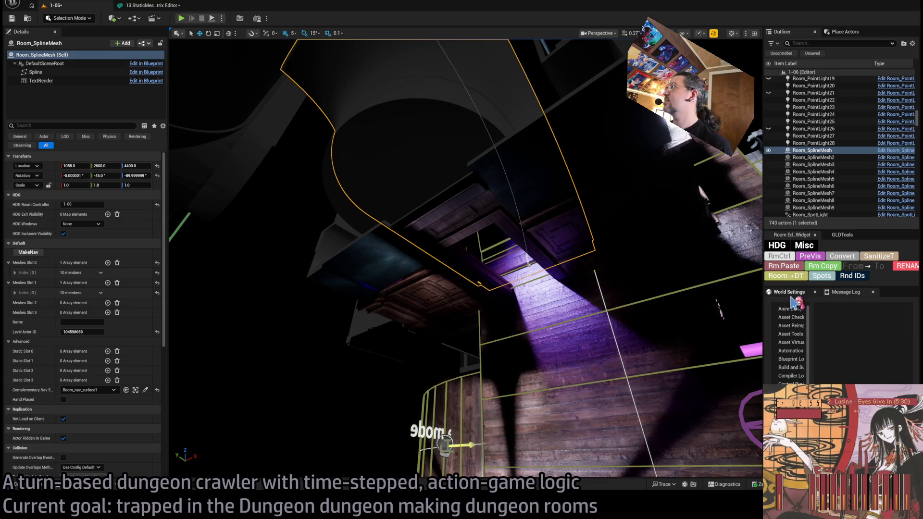
mouse_move(662, 286)
left_mouse_down()
mouse_move(272, 219)
mouse_move(529, 192)
left_mouse_up()
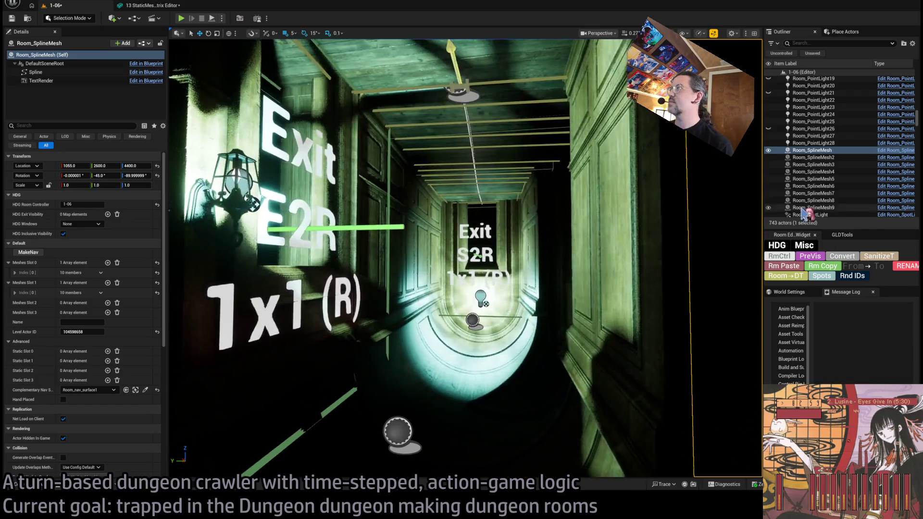
left_click(823, 150)
key("F2")
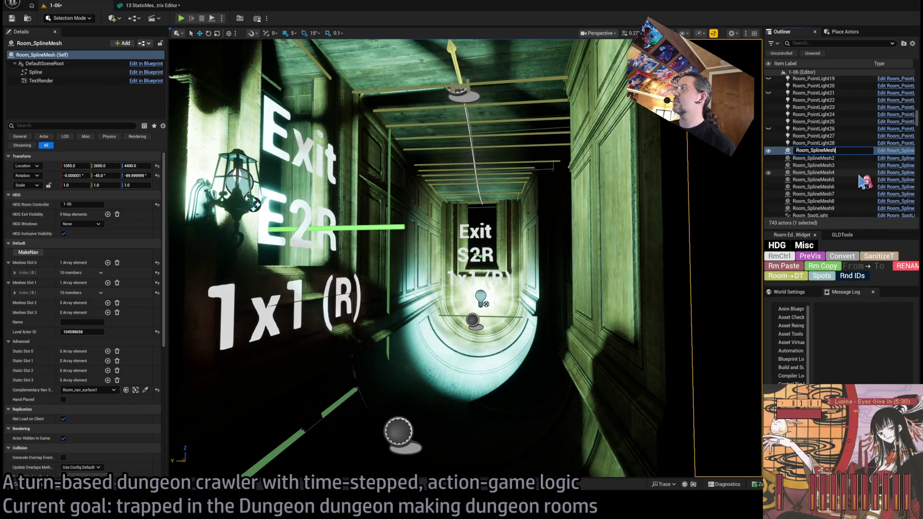
type("_")
key("Escape")
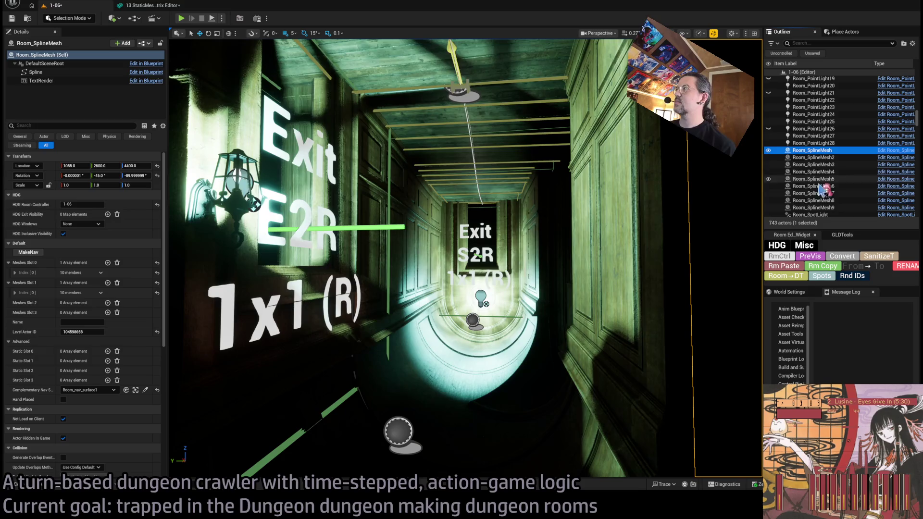
left_click(825, 151)
type("_ToReversed")
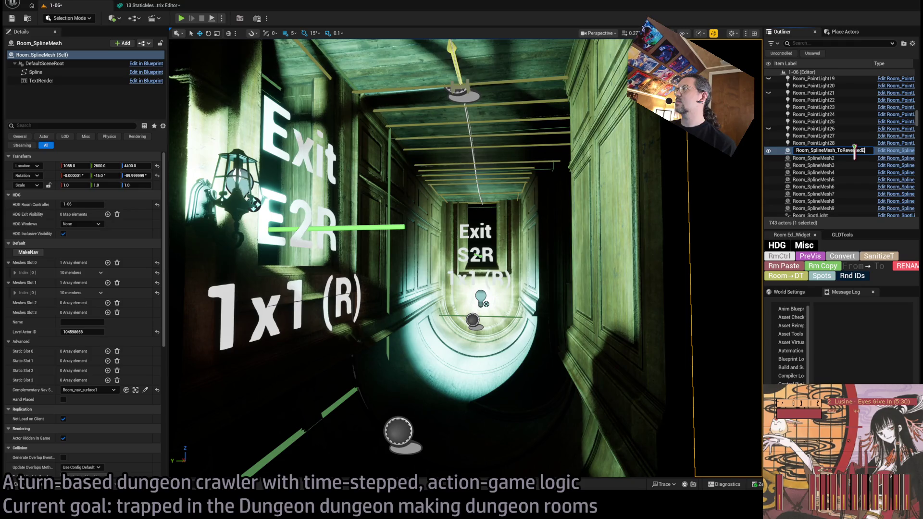
type("xits")
key("Return")
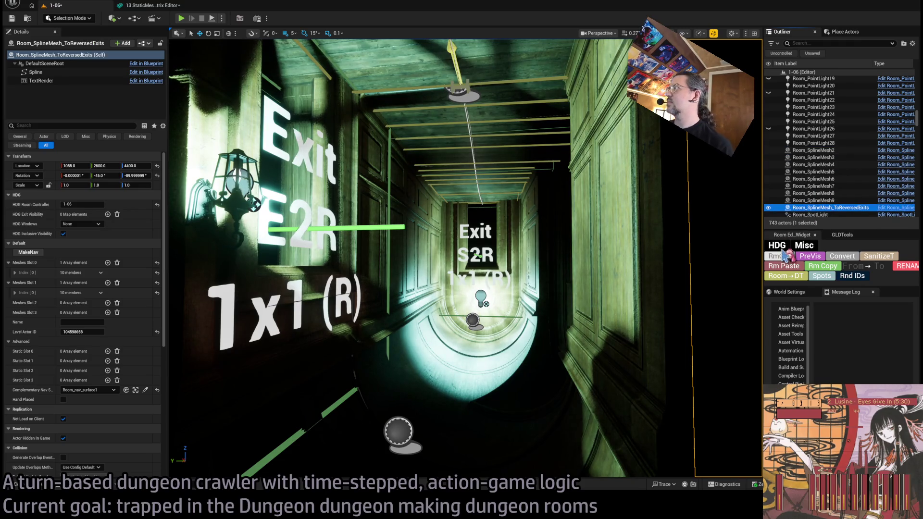
Step: Bring up the GLDTools utilities and frame the renamed spline mesh in the viewport
mouse_move(696, 254)
left_mouse_down()
mouse_move(673, 241)
mouse_move(169, 247)
mouse_move(604, 239)
left_mouse_up()
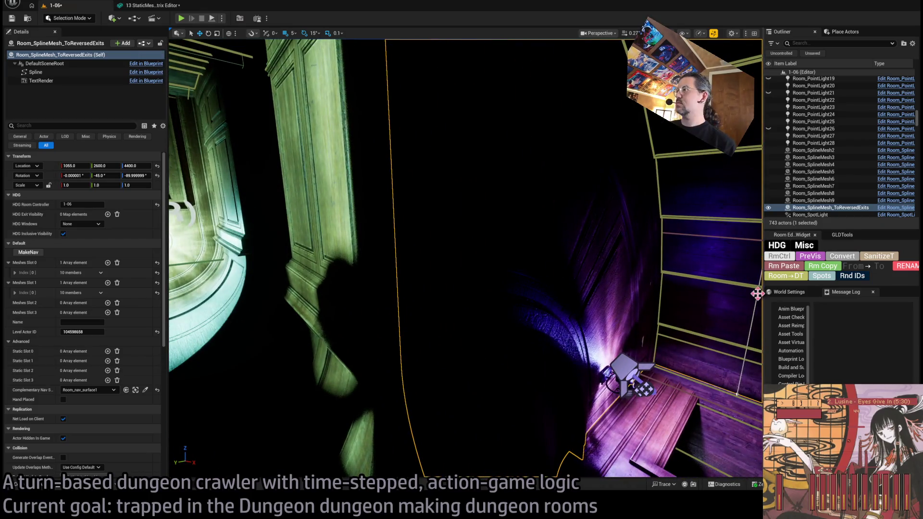
left_click(792, 293)
left_click(843, 292)
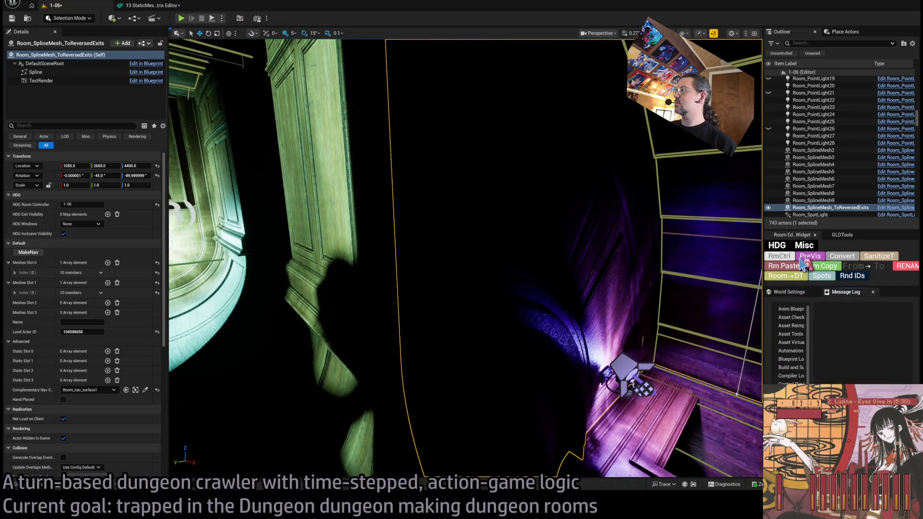
left_click(851, 235)
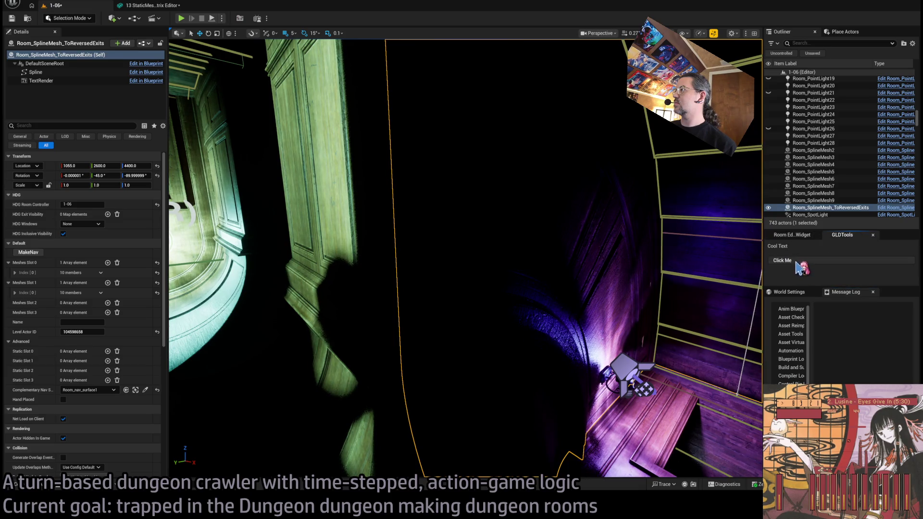
key("f")
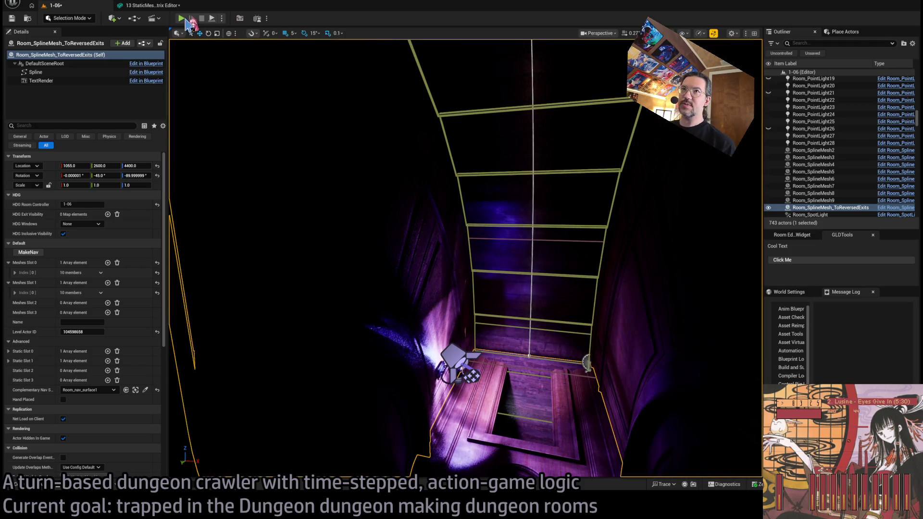
Step: Play-test with Alt+P, walking the character through the purple and red corridors, then stop
key("alt+p")
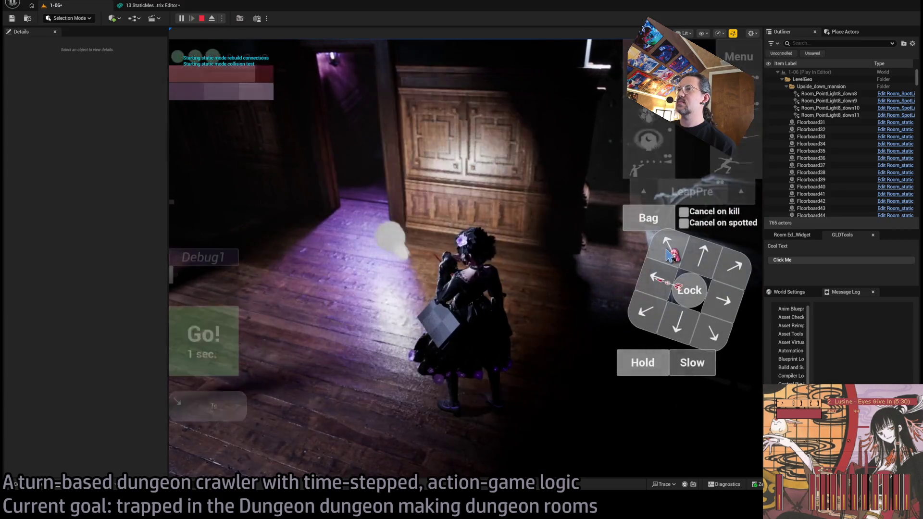
left_click(364, 314)
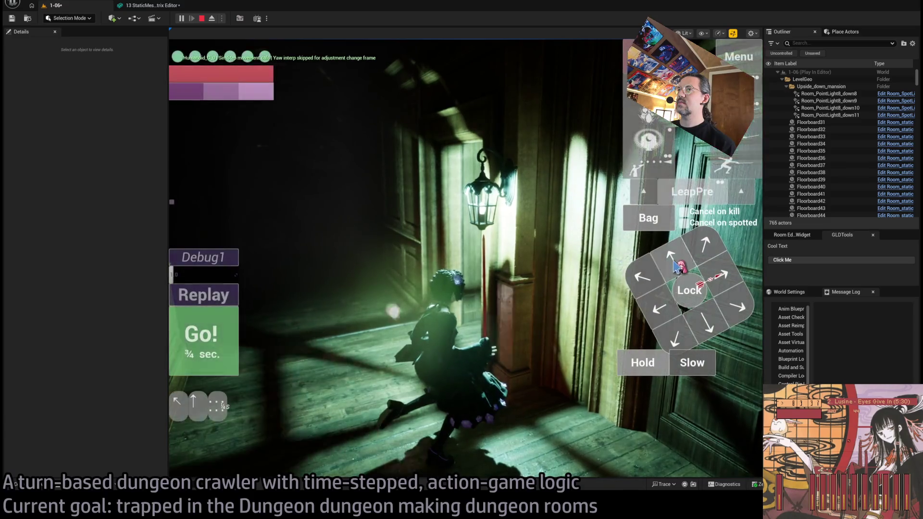
left_click(204, 344)
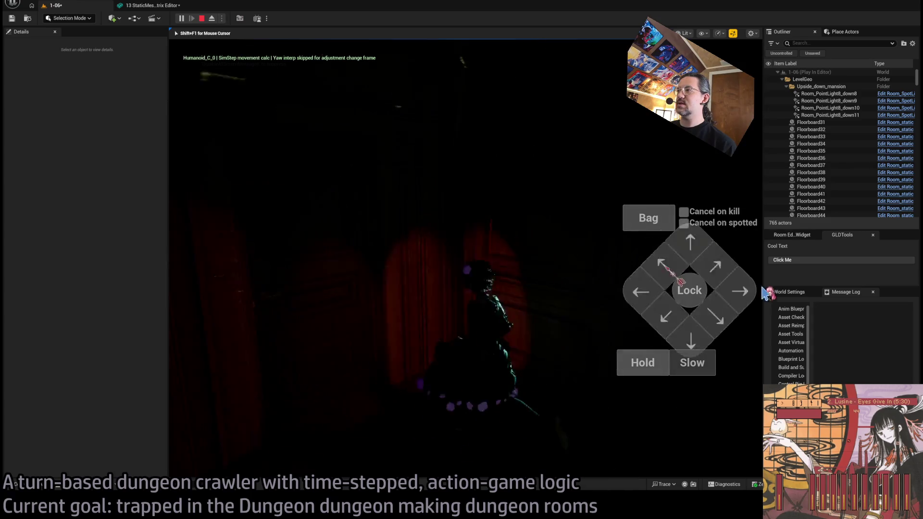
left_click(692, 263)
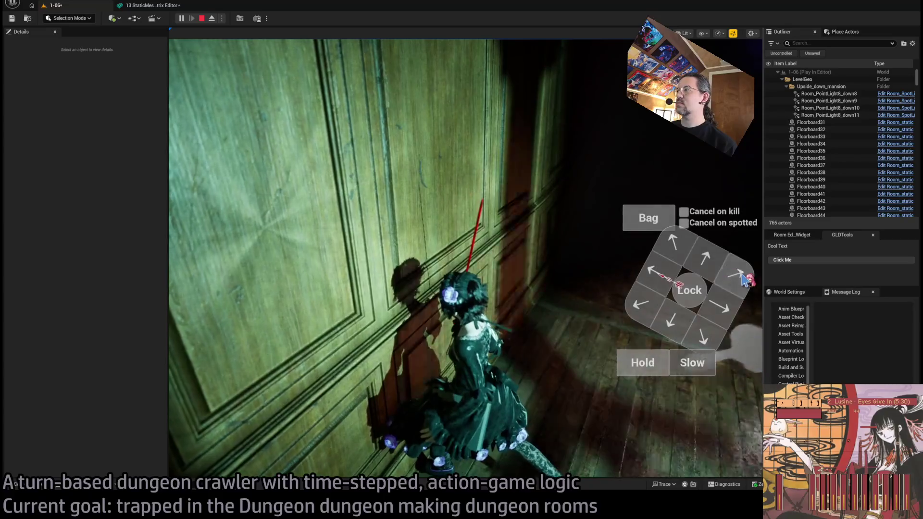
left_click(706, 266)
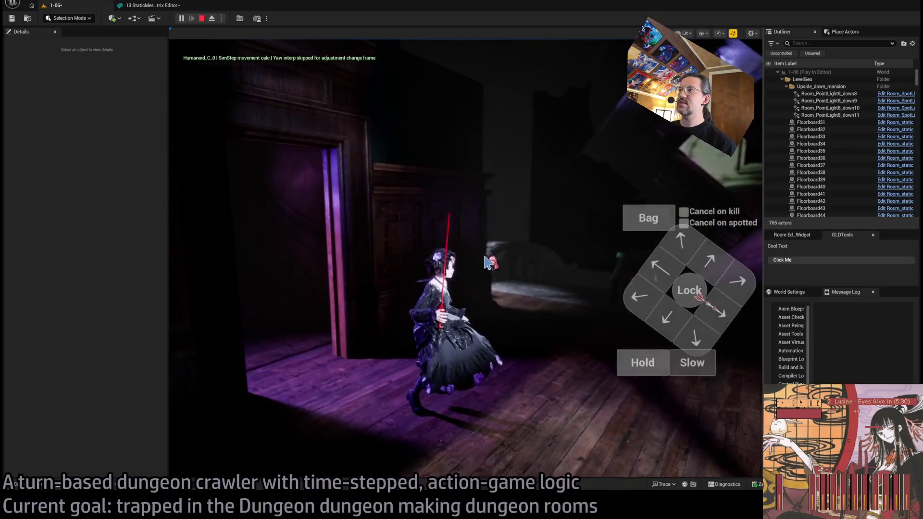
left_click(486, 262)
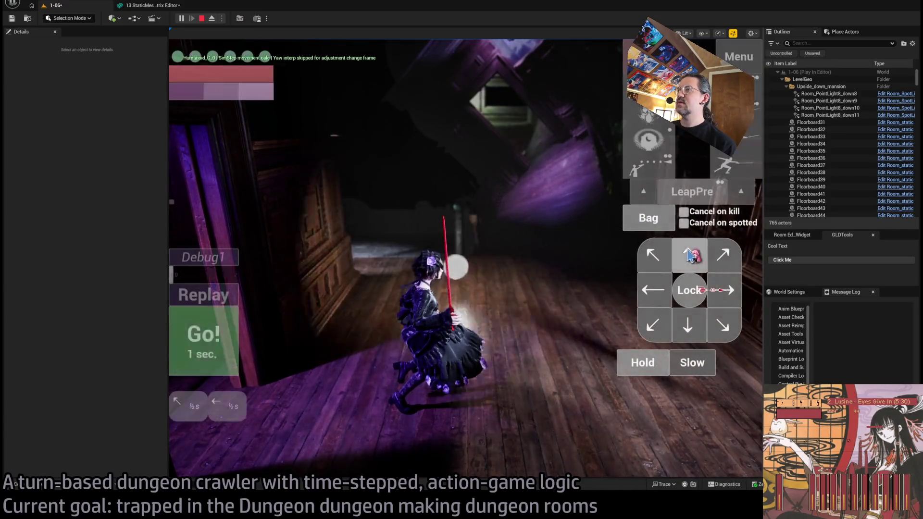
left_click(226, 353)
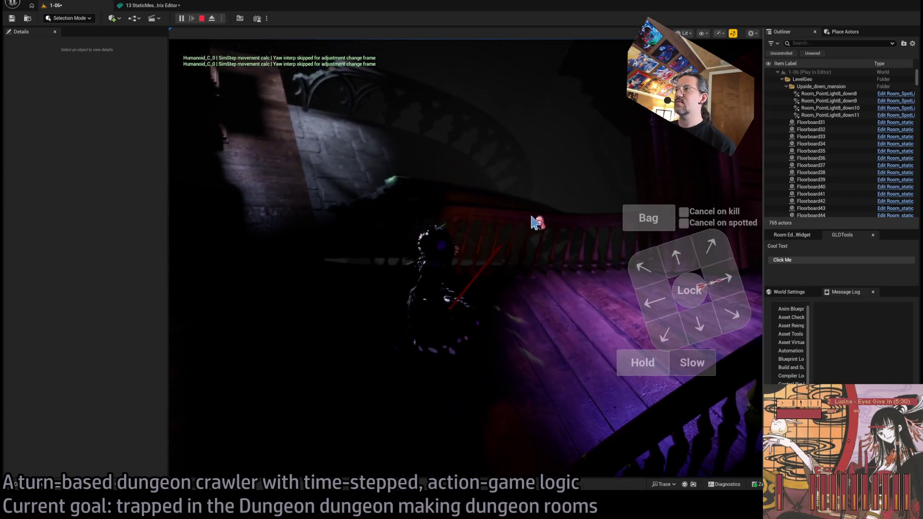
key("Escape")
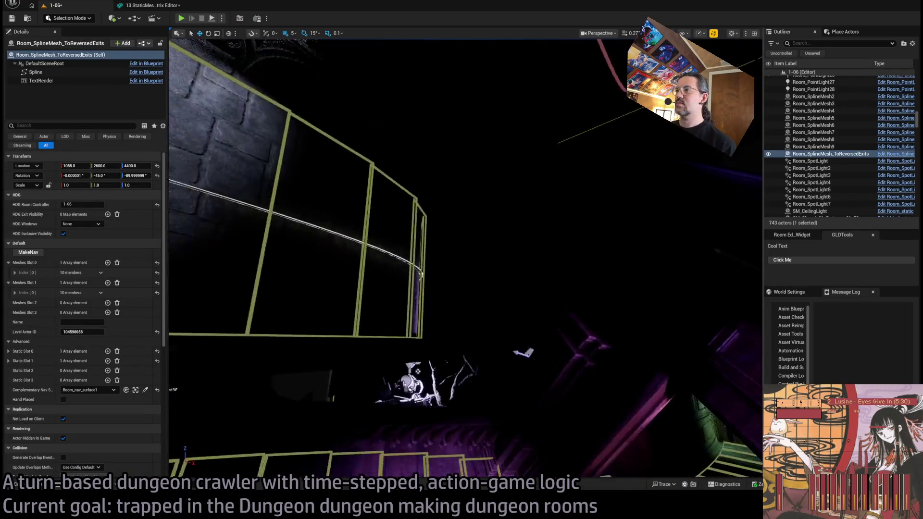
Step: Duplicate Room_SpotLight6 as Room_SpotLight8 and raise the copy higher into the room
left_click(653, 350)
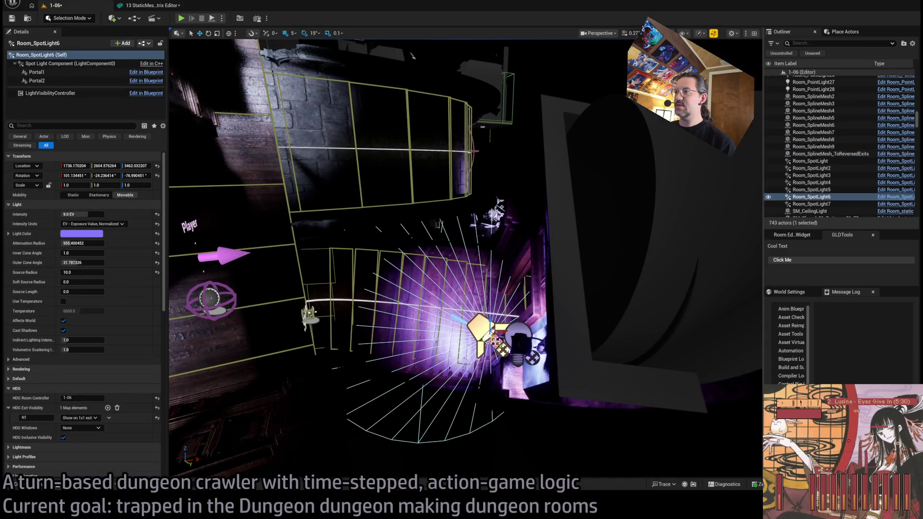
left_click_drag(490, 336, 371, 214)
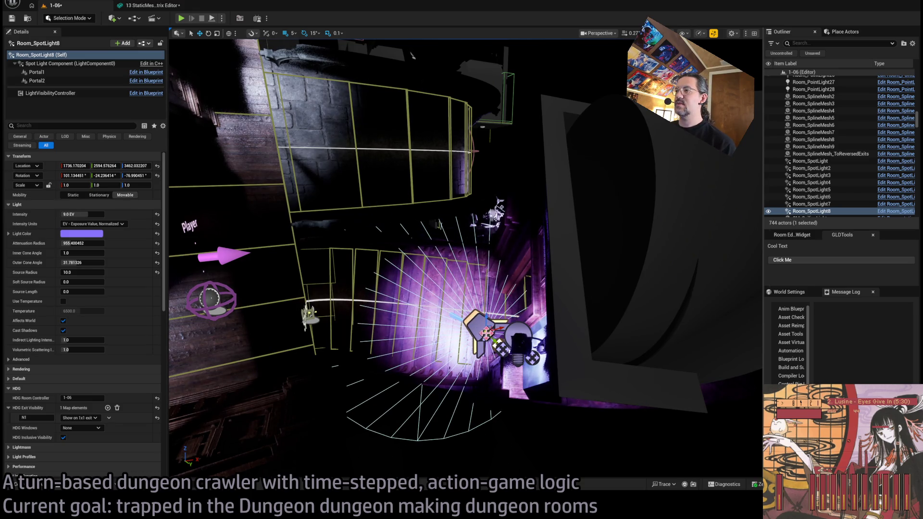
mouse_move(481, 310)
left_mouse_down()
mouse_move(381, 62)
mouse_move(392, 175)
mouse_move(440, 189)
mouse_move(461, 216)
left_mouse_up()
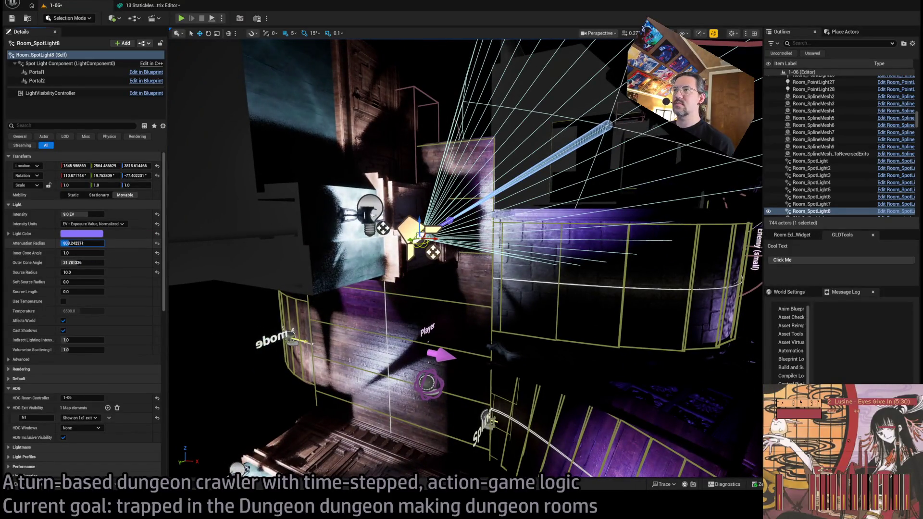
Step: Adjust Room_SpotLight8's attenuation radius and turn it 15° around its vertical axis
mouse_move(63, 244)
left_mouse_down()
mouse_move(88, 265)
mouse_move(77, 264)
left_mouse_up()
left_click_drag(465, 260, 465, 259)
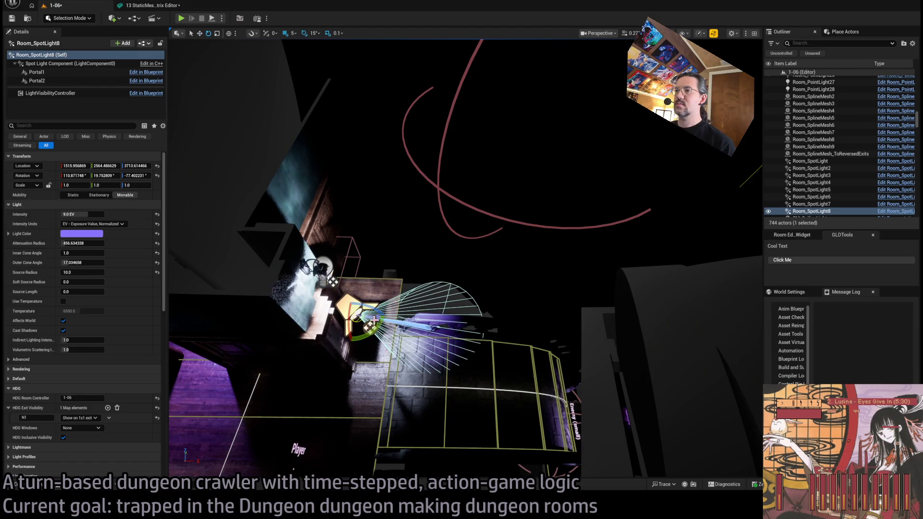
left_click_drag(393, 318, 390, 313)
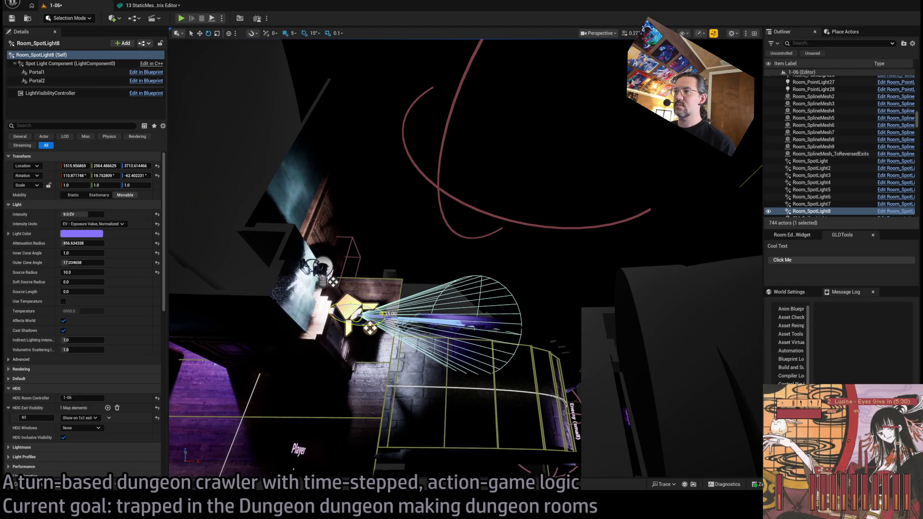
left_click_drag(465, 260, 465, 260)
mouse_move(82, 243)
left_mouse_down()
mouse_move(113, 243)
mouse_move(101, 243)
left_mouse_up()
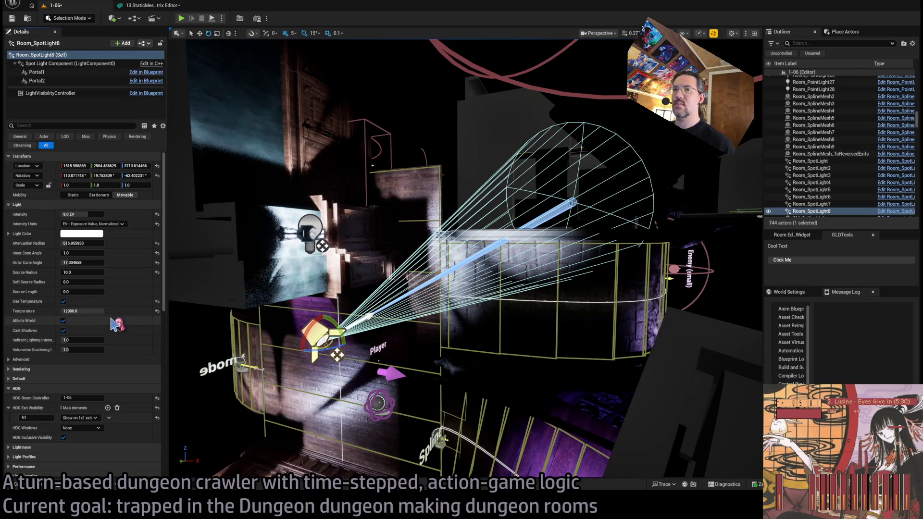
Step: Enable a 12000 colour temperature on the spotlight and start a Play In Editor test
key("f")
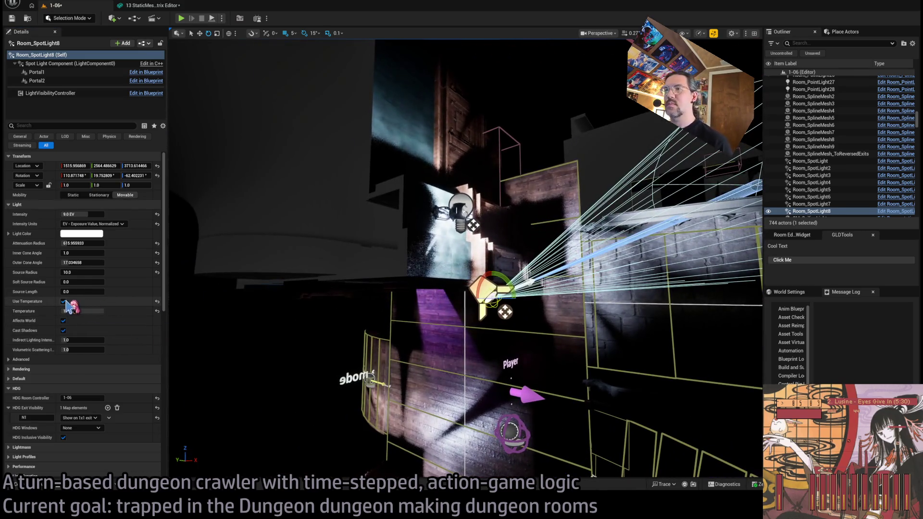
left_click(64, 301)
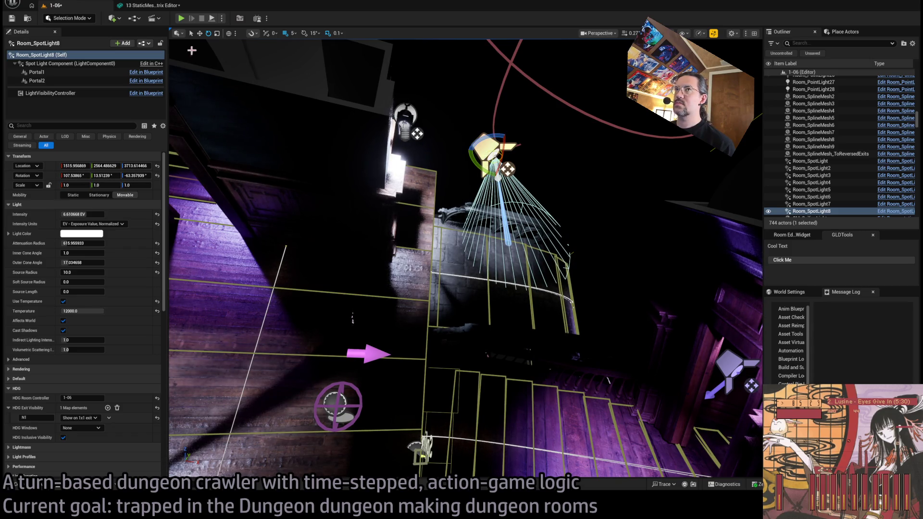
key("alt+p")
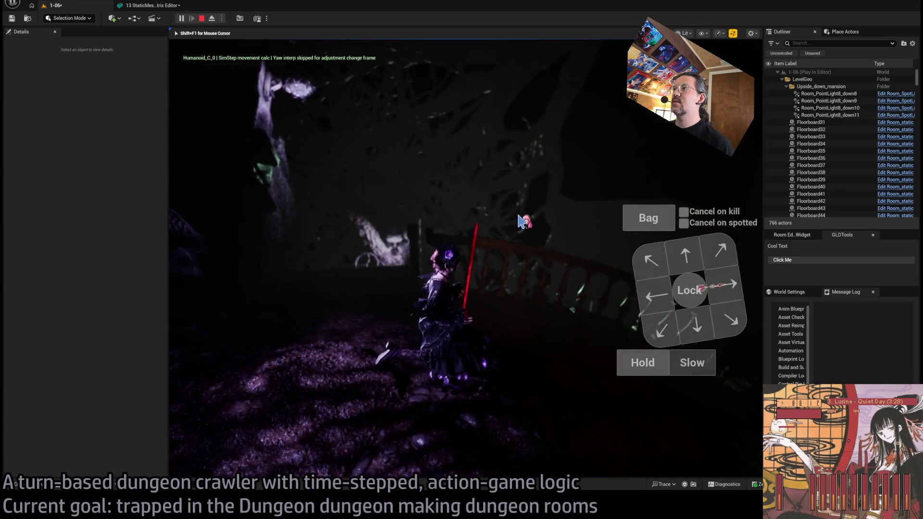
Step: Queue the character's turns with the direction pad and play them out with Go!
left_click(654, 256)
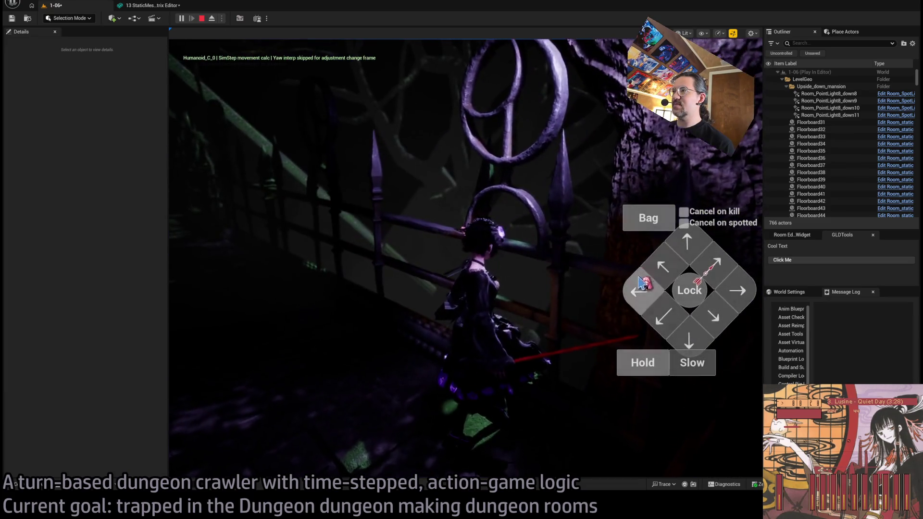
left_click(238, 337)
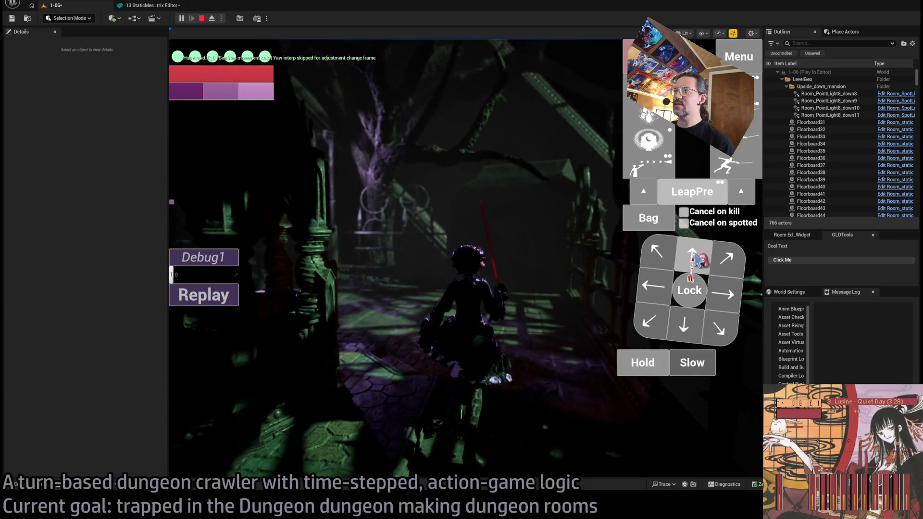
left_click(488, 353)
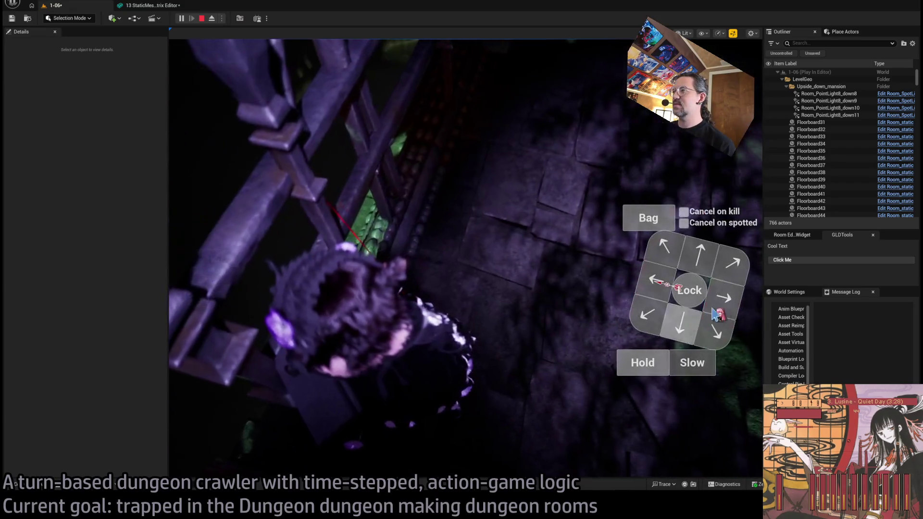
left_click(698, 265)
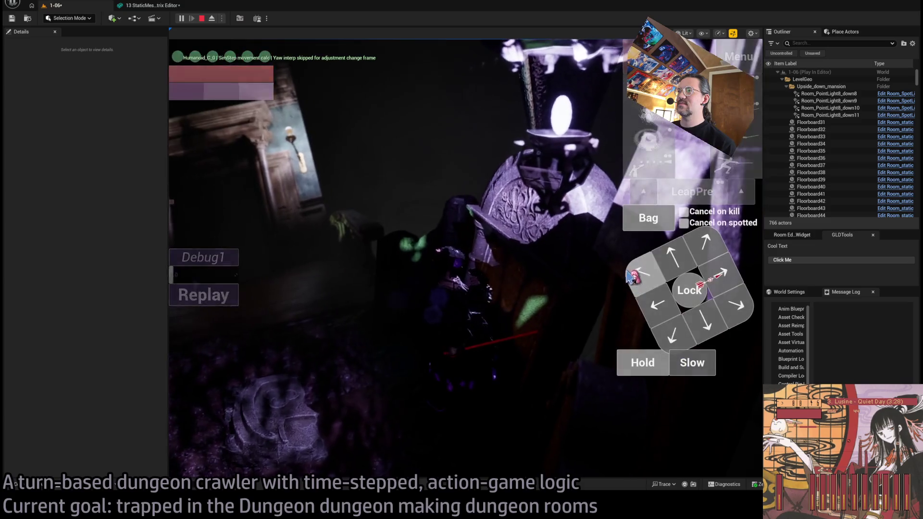
left_click(647, 272)
left_click(216, 338)
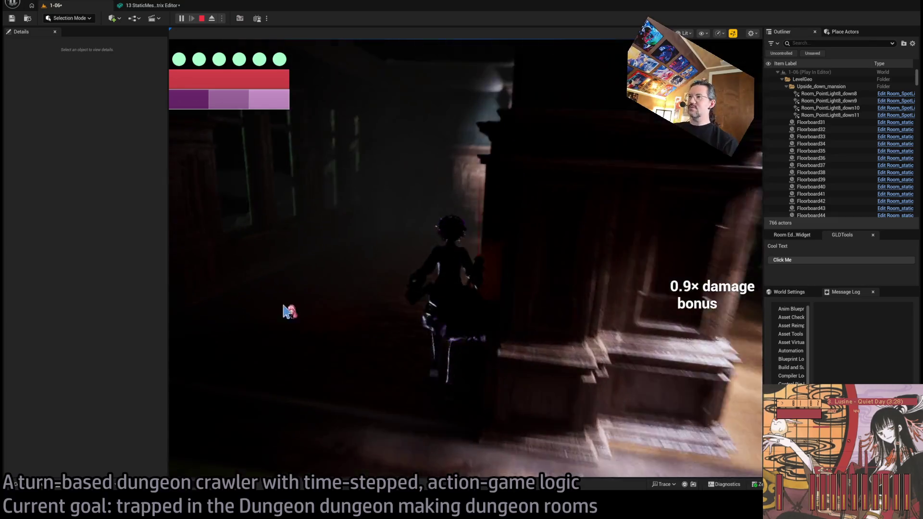
Step: Advance the character through the corridor and doorway into the lit green-walled room
left_click(500, 276)
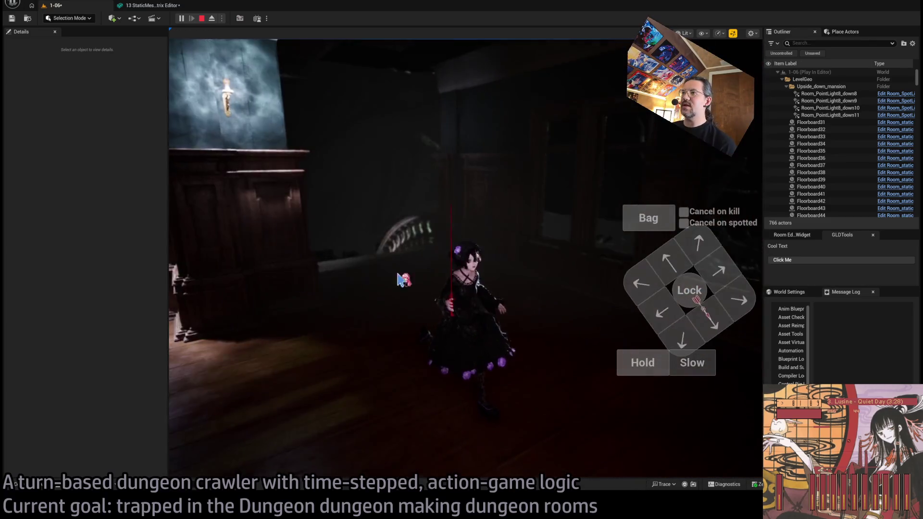
left_click(403, 280)
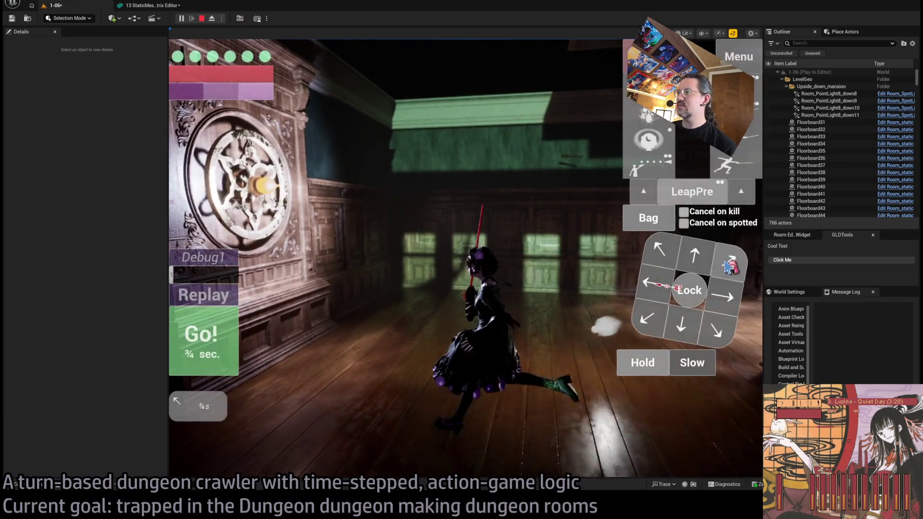
left_click(331, 321)
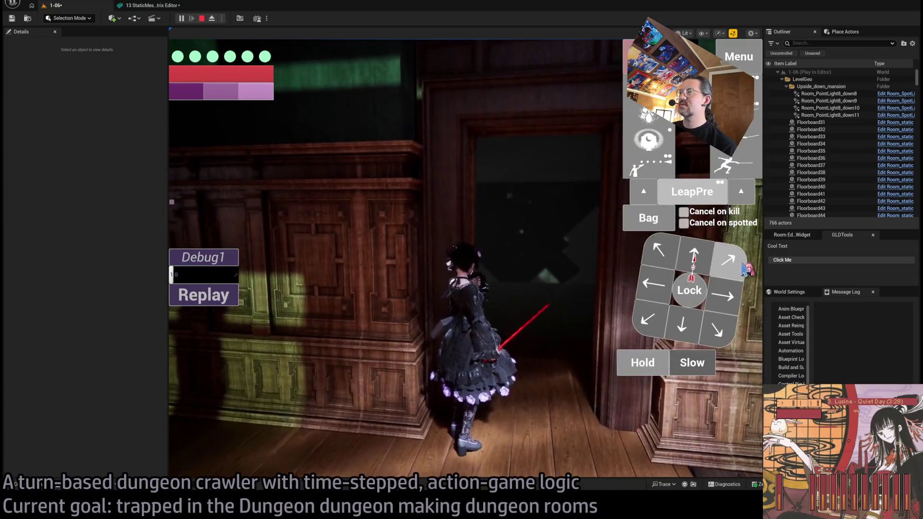
left_click(215, 351)
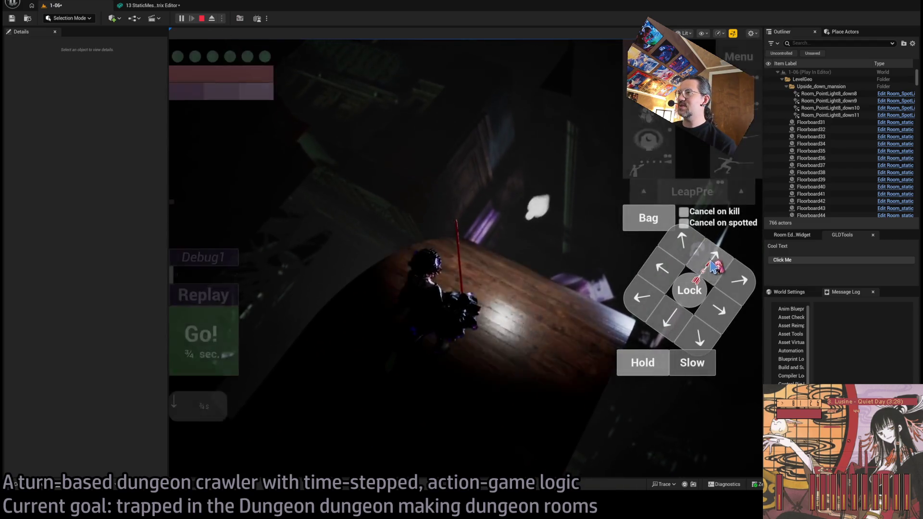
left_click(220, 348)
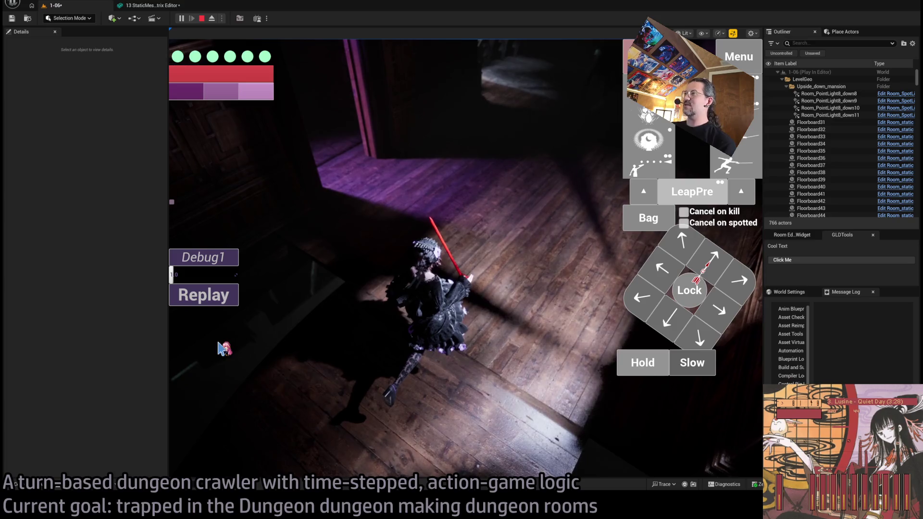
Step: Turn the game camera toward the wall, then stop Play In Editor with Esc
left_click(382, 352)
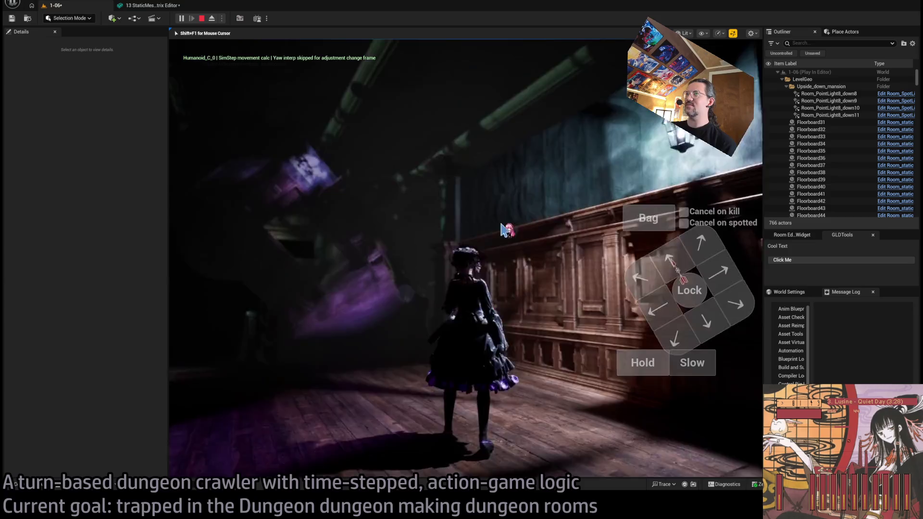
left_click(517, 238)
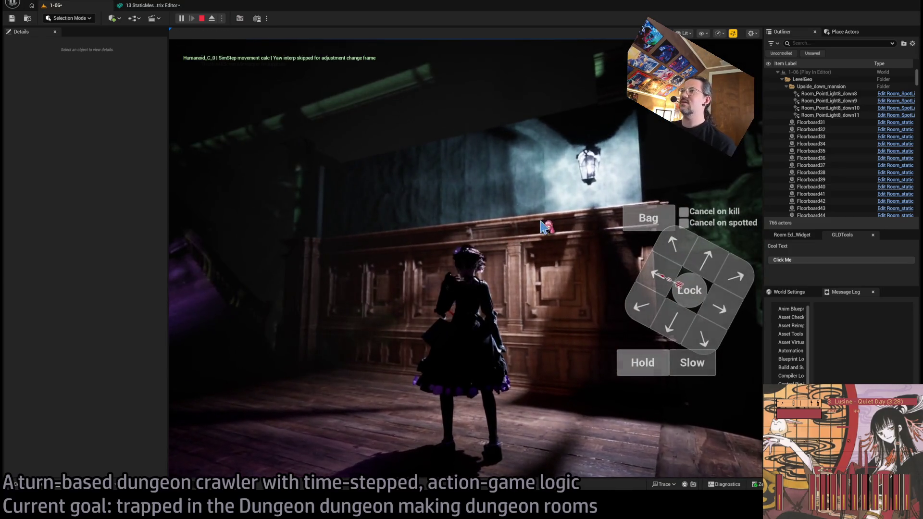
key("Escape")
mouse_move(549, 199)
left_mouse_down()
mouse_move(538, 198)
mouse_move(538, 163)
left_mouse_up()
Step: Paste a copy of the roof-edge corner piece and set its rotation to 270/270/180
mouse_move(390, 343)
left_mouse_down()
mouse_move(390, 332)
mouse_move(390, 344)
left_mouse_up()
key("ctrl+v")
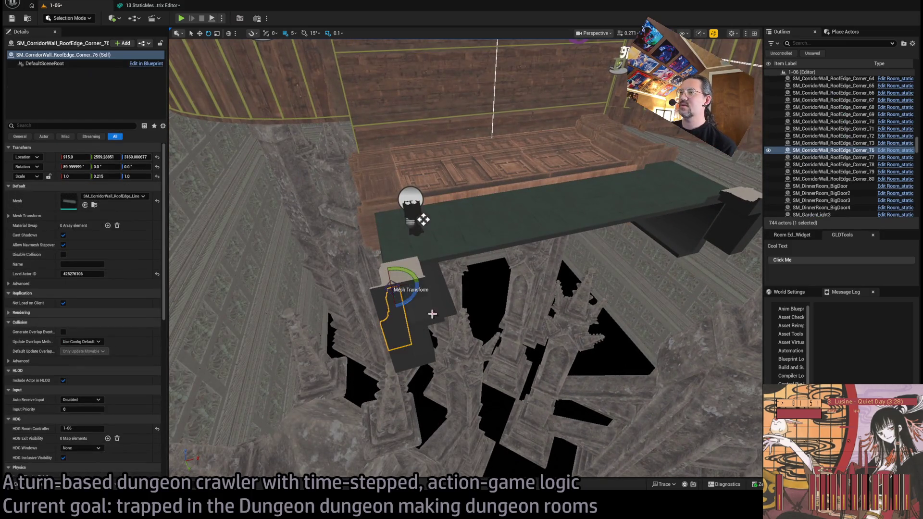
left_click_drag(403, 283, 395, 283)
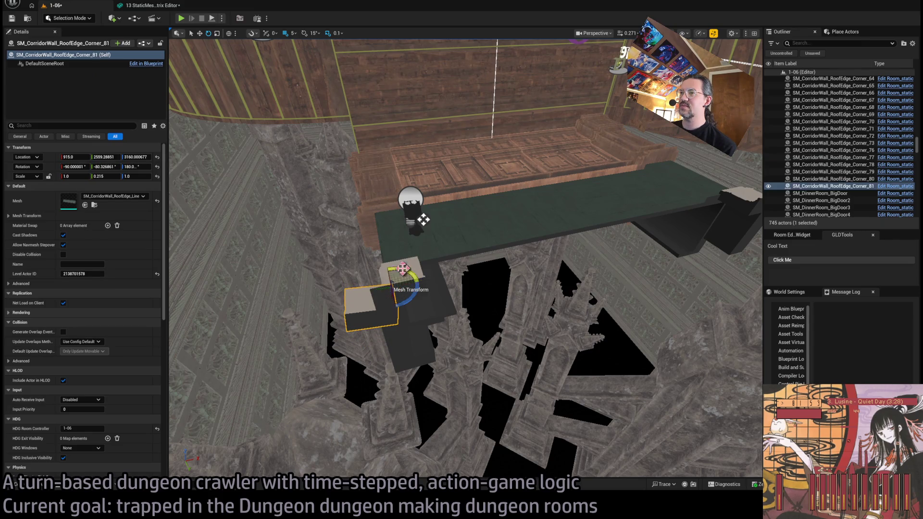
left_click(75, 166)
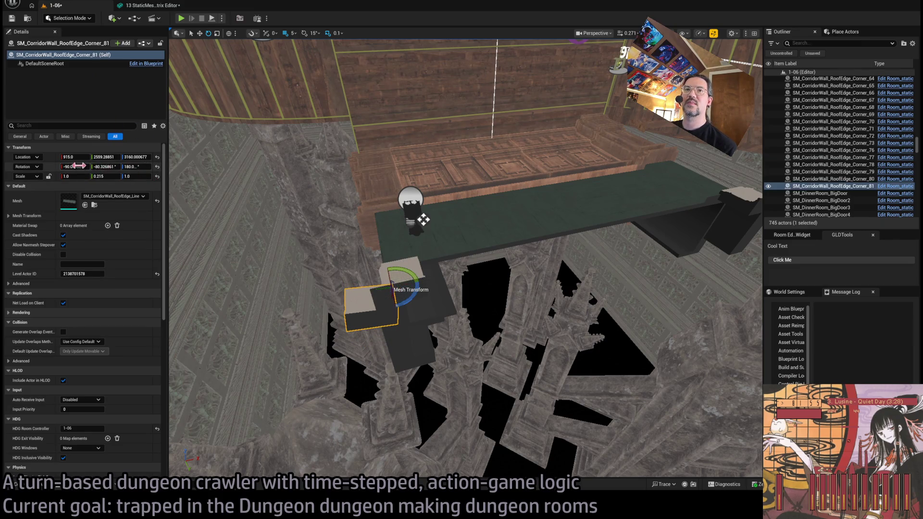
type("270")
key("Tab")
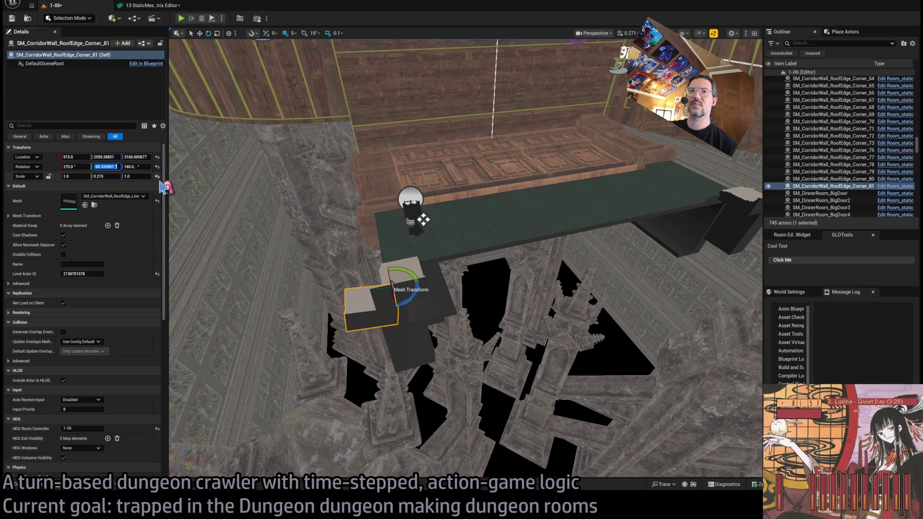
type("270")
key("Tab")
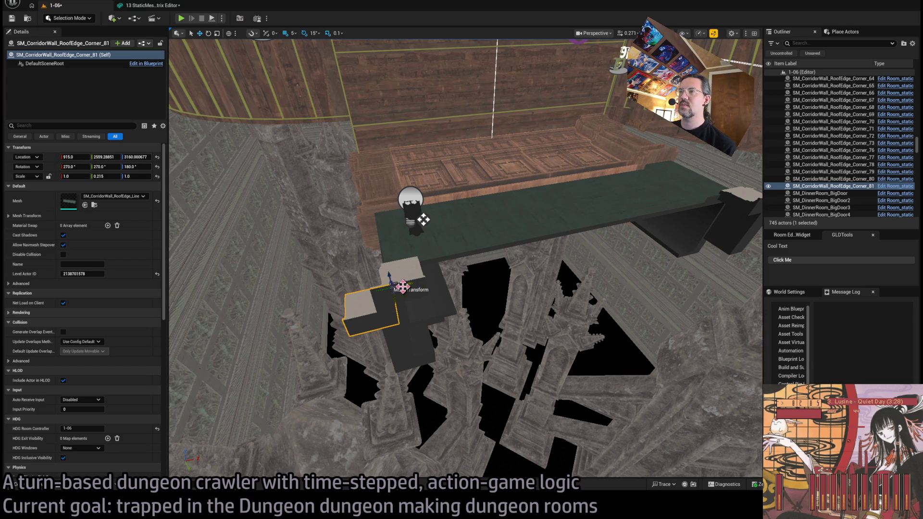
Step: Move the corner piece onto the green ledge and set its Y scale to 1.0
mouse_move(402, 286)
left_mouse_down()
mouse_move(500, 263)
mouse_move(495, 234)
mouse_move(639, 206)
mouse_move(609, 220)
mouse_move(616, 233)
left_mouse_up()
left_click(106, 177)
type("1")
key("Return")
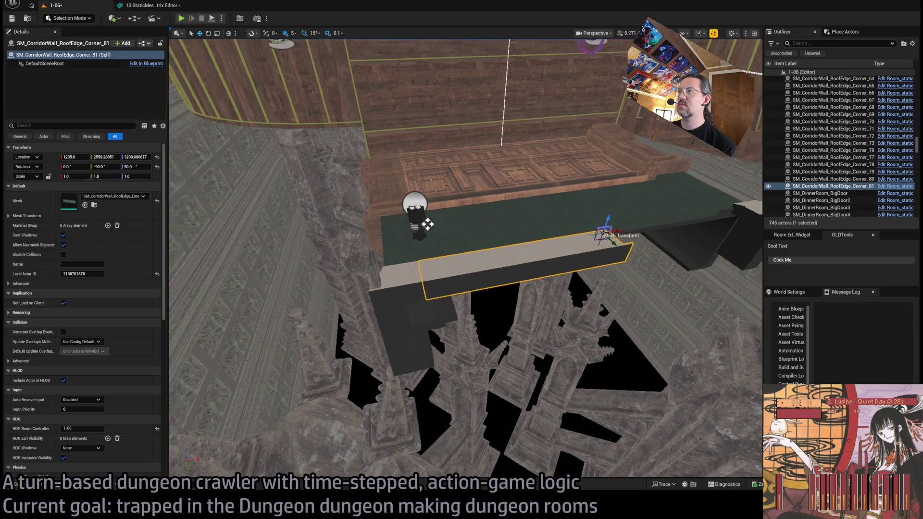
Step: Alt-drag a duplicate of the beam to the right and set its Y scale to 0.86
left_click_drag(418, 252, 592, 246)
scroll(591, 246, "up", 3)
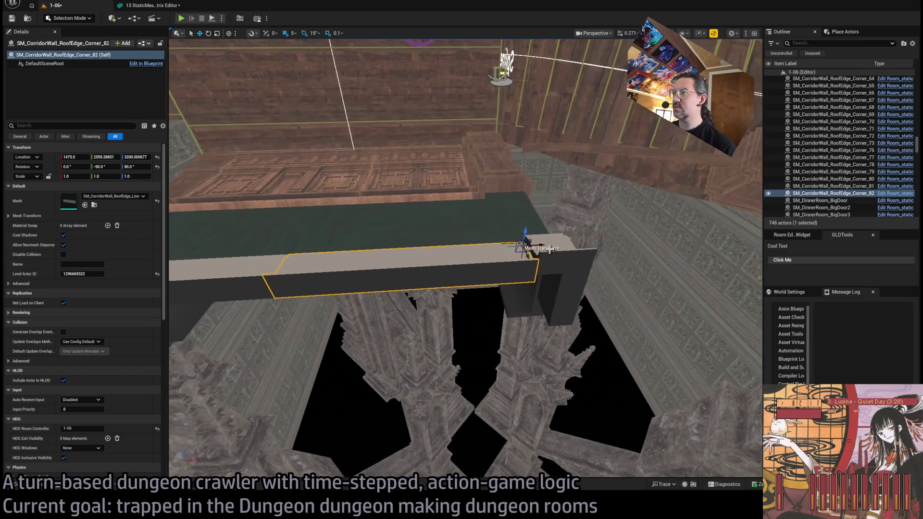
key("r")
mouse_move(508, 246)
left_mouse_down()
mouse_move(526, 246)
mouse_move(519, 248)
left_mouse_up()
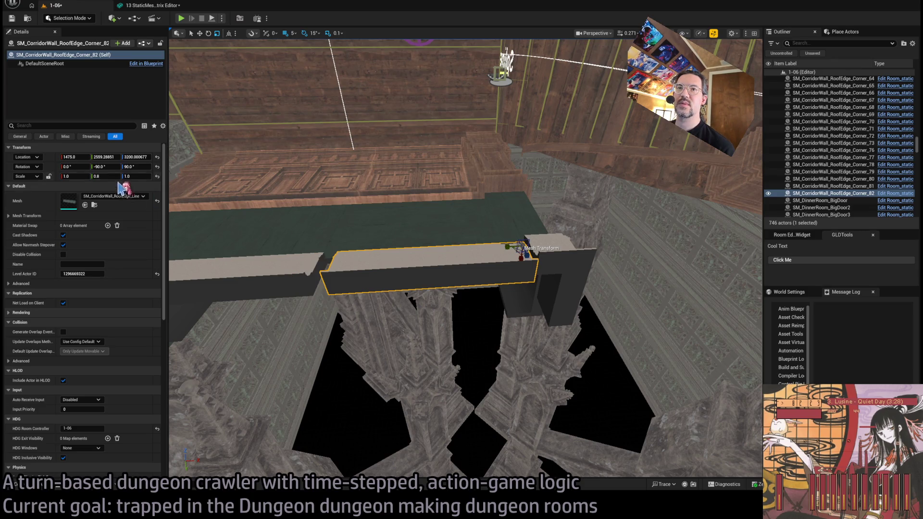
left_click(98, 175)
key("Return")
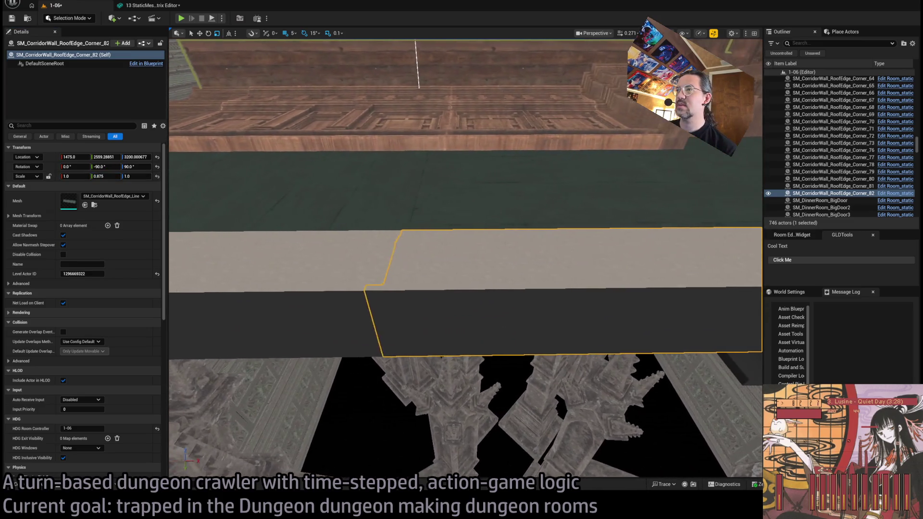
left_click(103, 176)
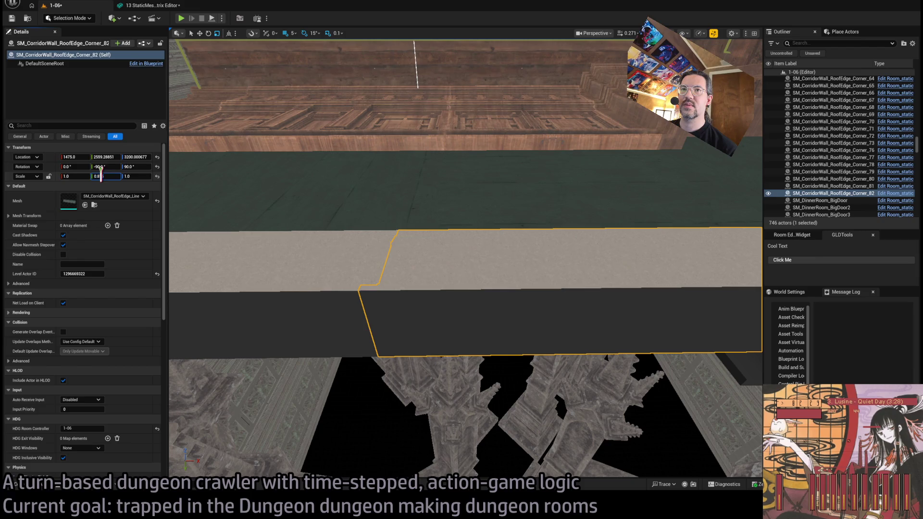
key("End")
key("Return")
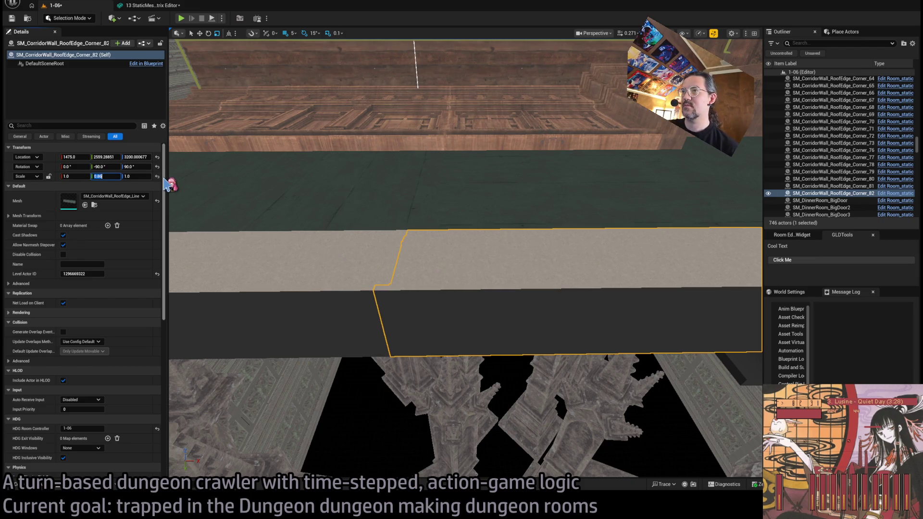
key("Return")
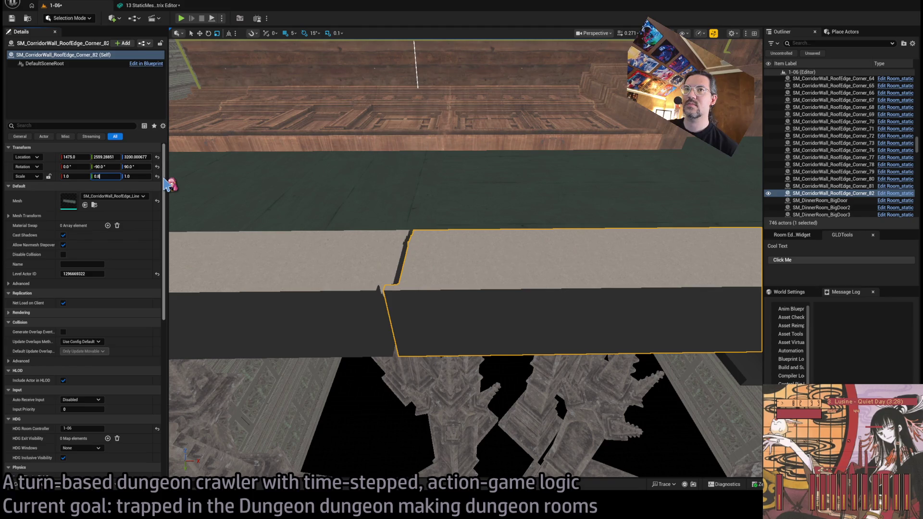
type("6")
key("Return")
left_click_drag(393, 228, 393, 228)
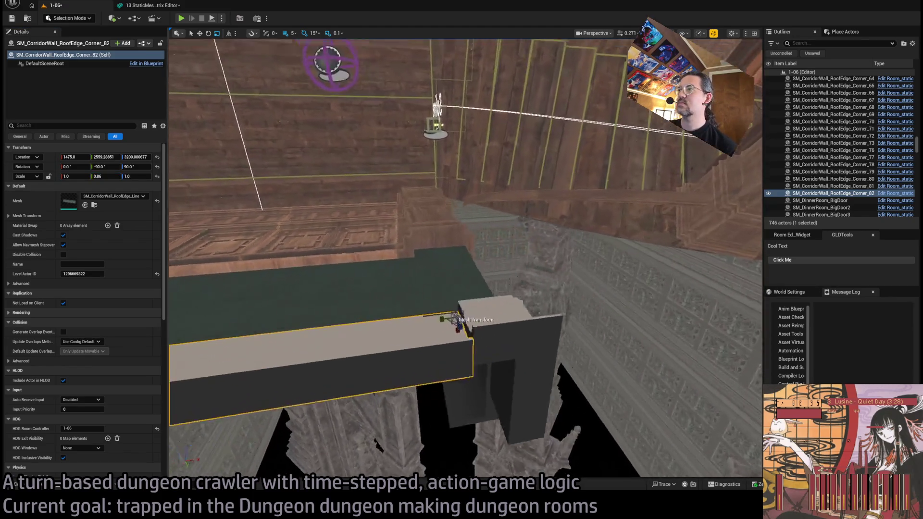
left_click_drag(517, 294, 517, 294)
Step: Select Corner_79 and Corner_78, fly to the Exit E2R wall, and select SM_RoomStyle02_Wall_Connection
left_click(517, 294)
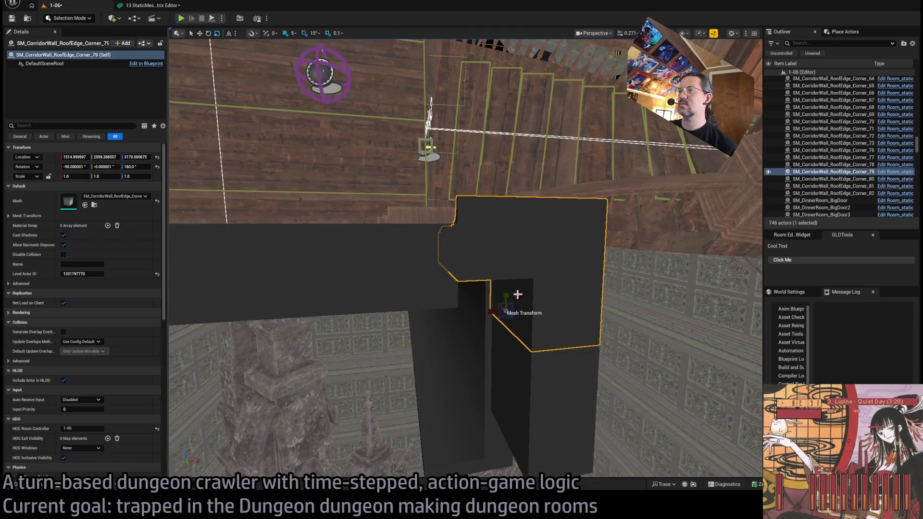
left_click(518, 336, "ctrl")
mouse_move(505, 385)
left_mouse_down()
mouse_move(503, 404)
mouse_move(598, 239)
mouse_move(596, 269)
left_mouse_up()
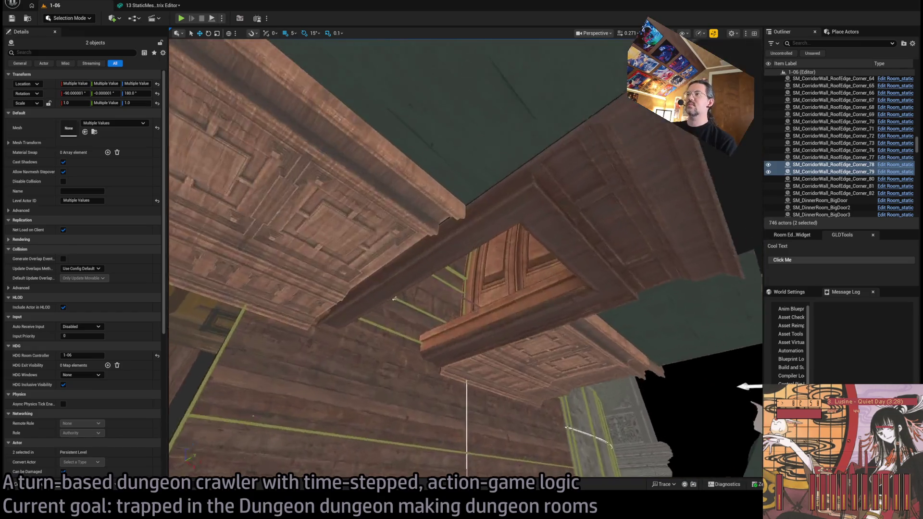
left_click_drag(596, 269, 596, 269)
left_click_drag(443, 291, 443, 291)
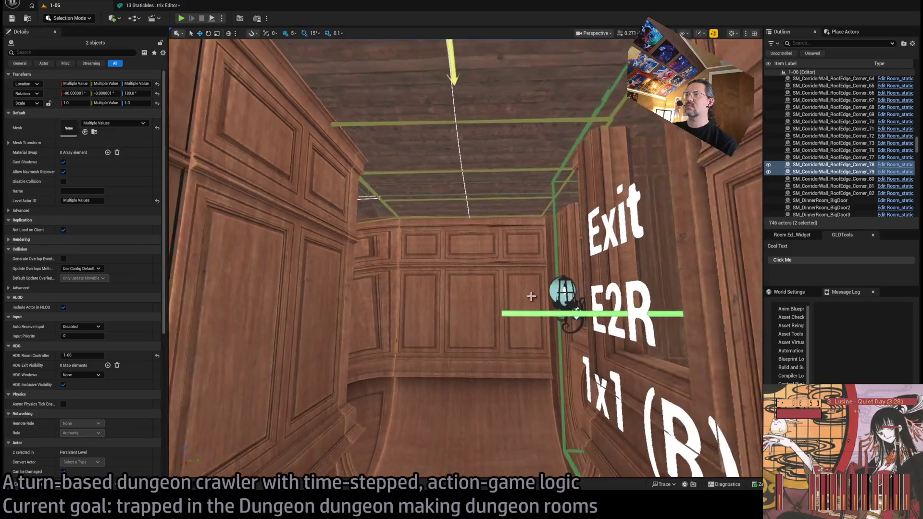
left_click(443, 291)
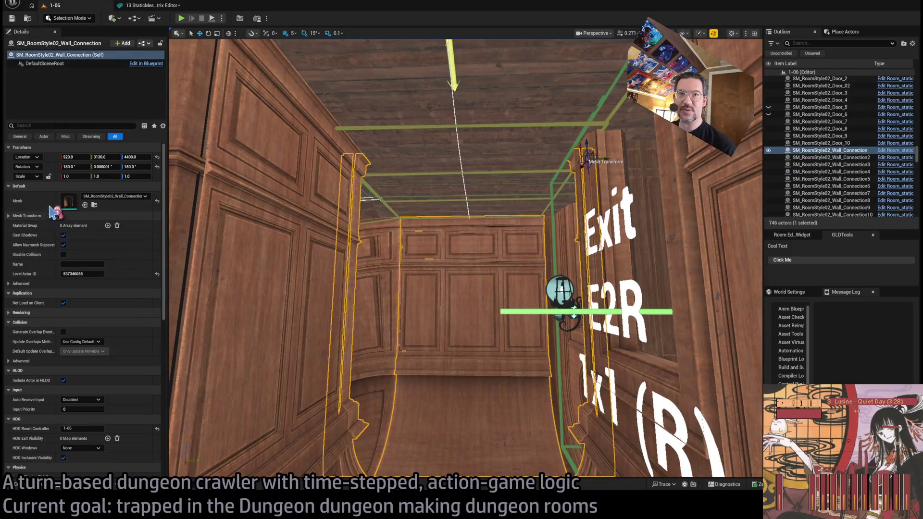
double_click(69, 201)
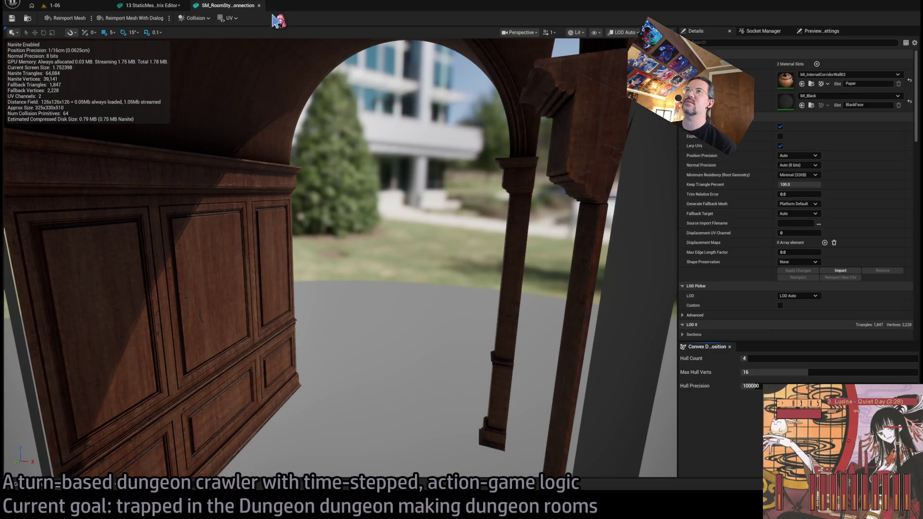
left_click_drag(337, 240, 394, 241)
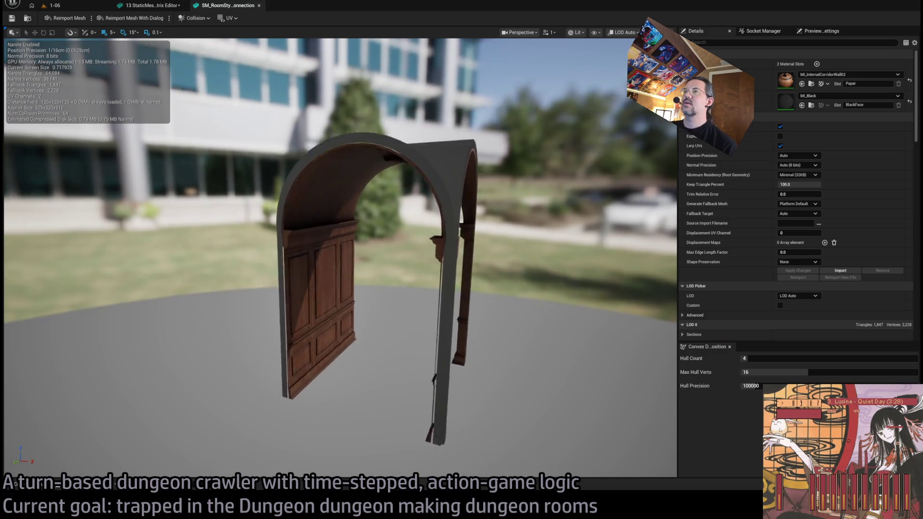
middle_click(238, 6)
left_click(53, 6)
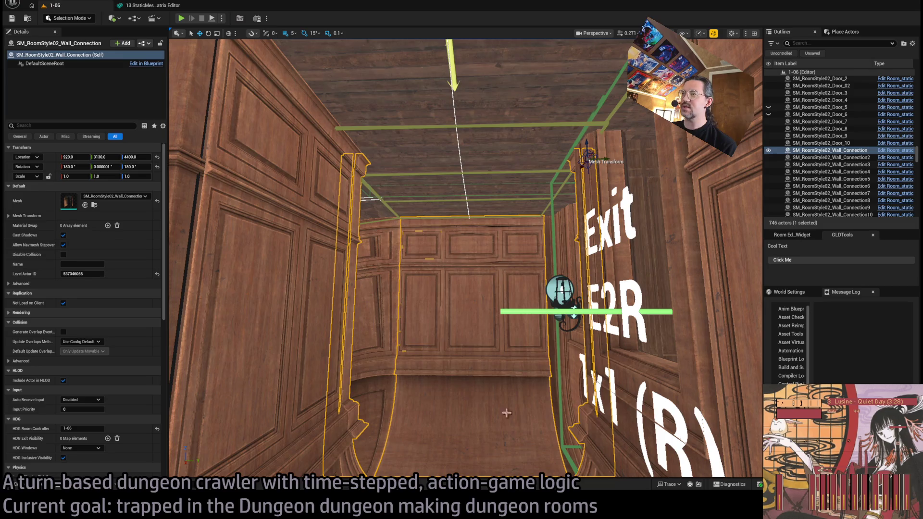
Step: Frame the view down the corridor and switch to Nanite Triangles visualization with Alt+8
mouse_move(577, 340)
left_mouse_down()
mouse_move(567, 337)
mouse_move(589, 329)
mouse_move(485, 218)
left_mouse_up()
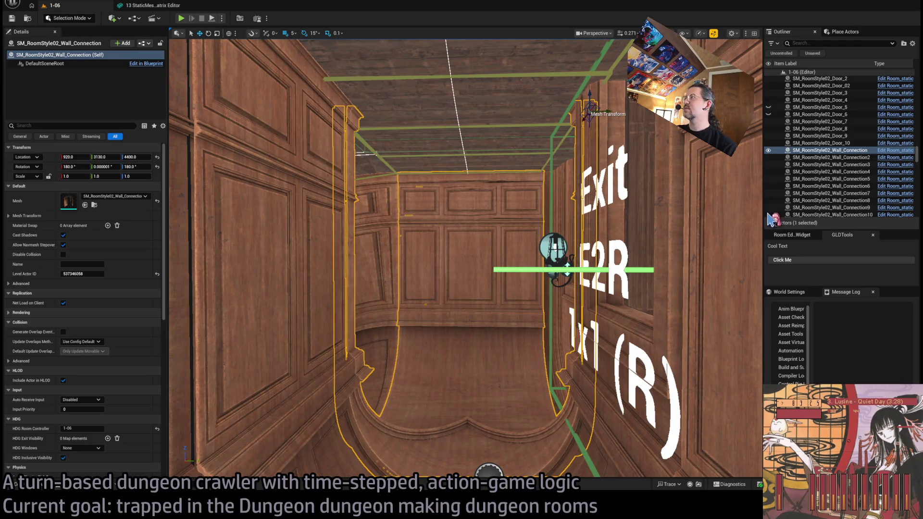
key("alt+8")
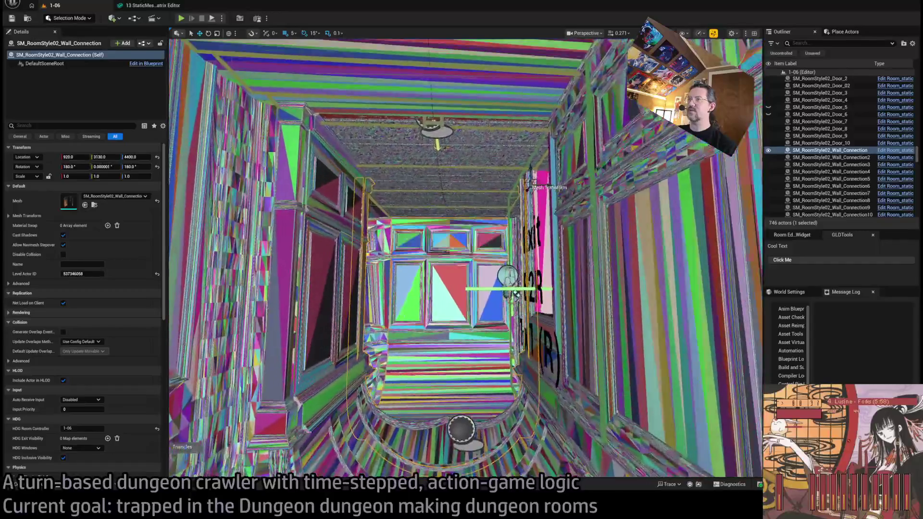
Step: Switch the viewport back to Lit with Alt+4 and look through the purple doorway into the rooms
scroll(184, 457, "up", 6)
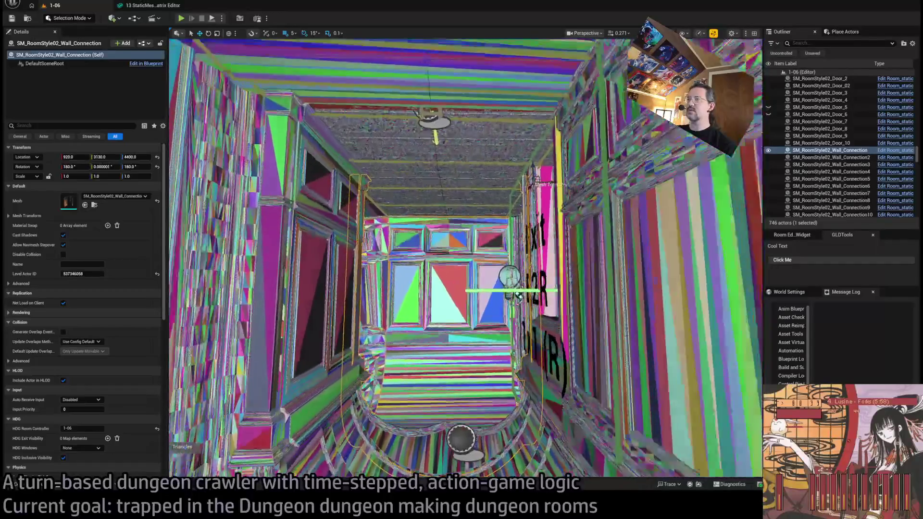
scroll(185, 460, "up", 2)
key("alt+4")
scroll(184, 457, "up", 8)
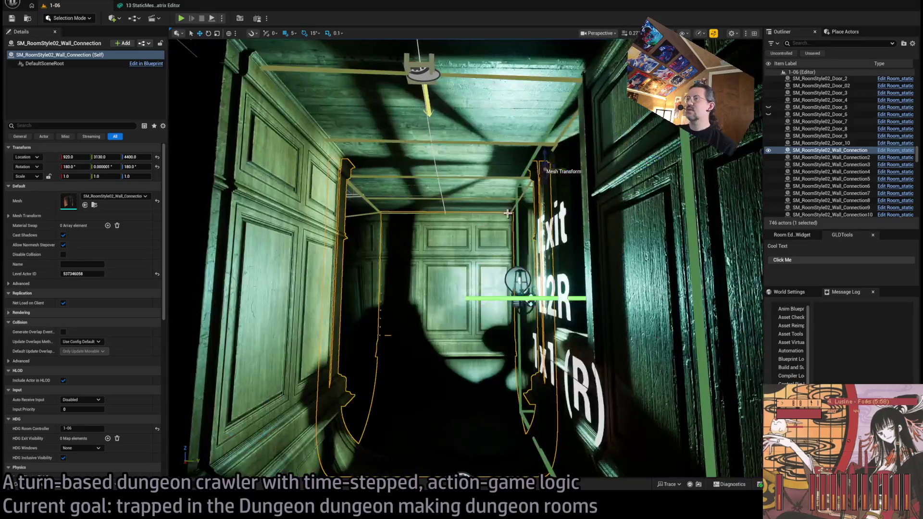
scroll(465, 258, "up", 8)
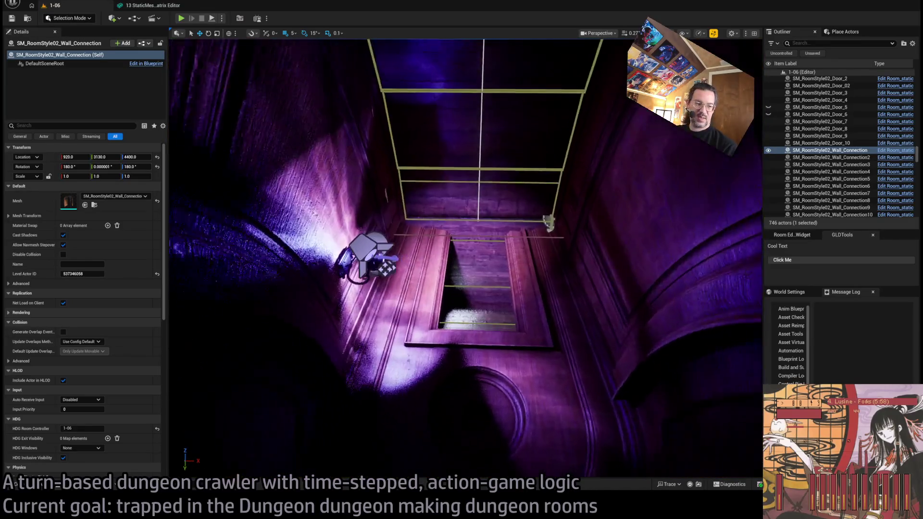
scroll(426, 352, "up", 5)
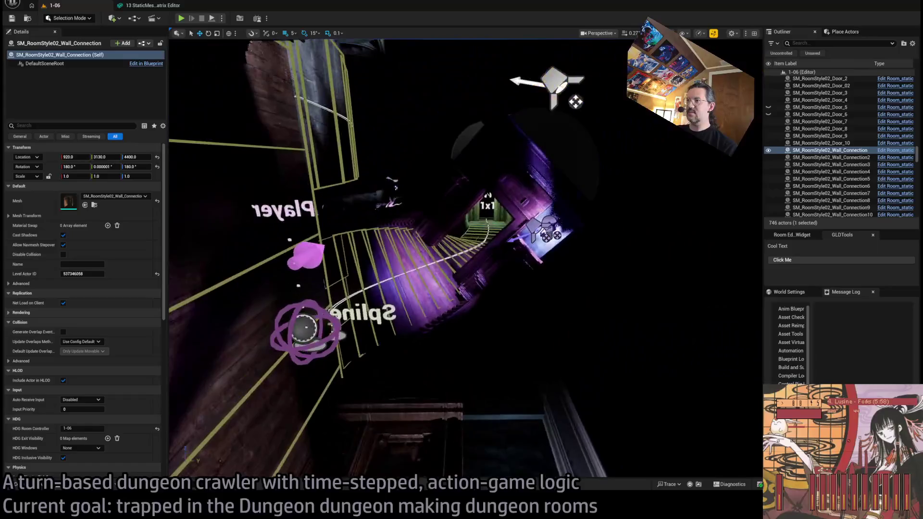
left_click_drag(499, 219, 499, 219)
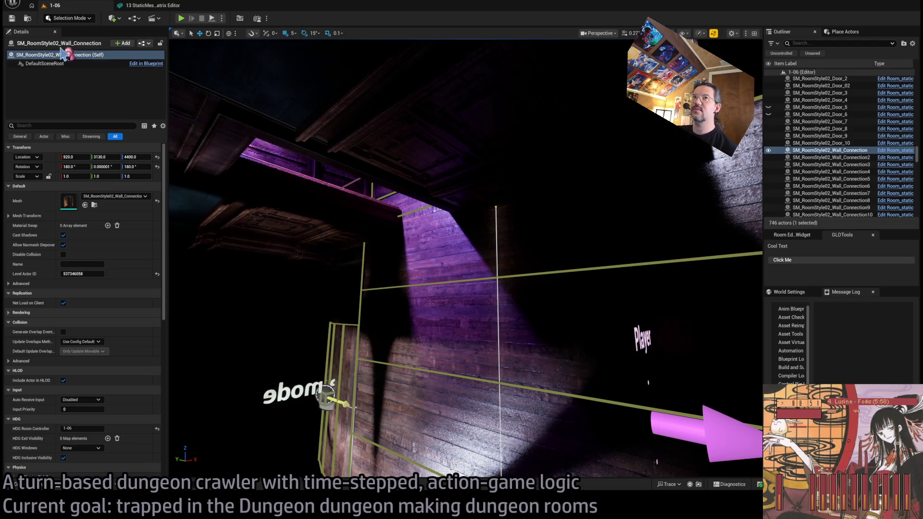
left_click_drag(360, 195, 359, 196)
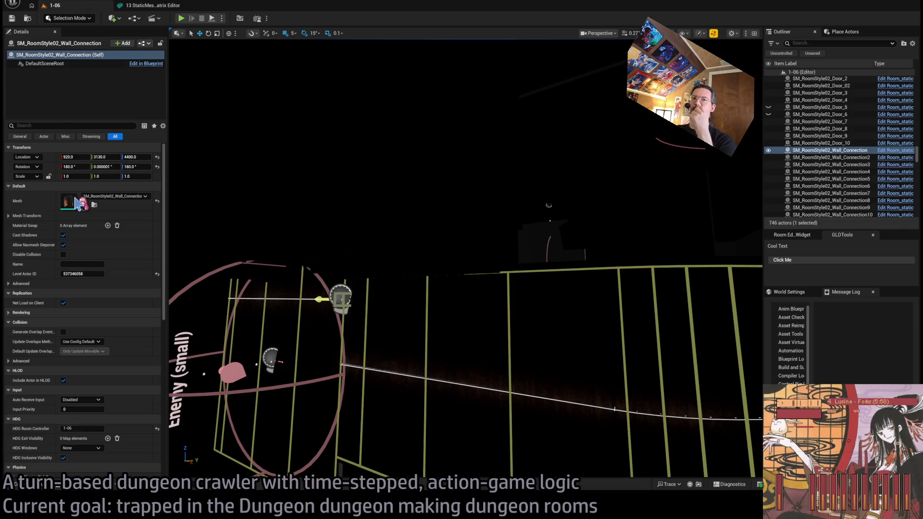